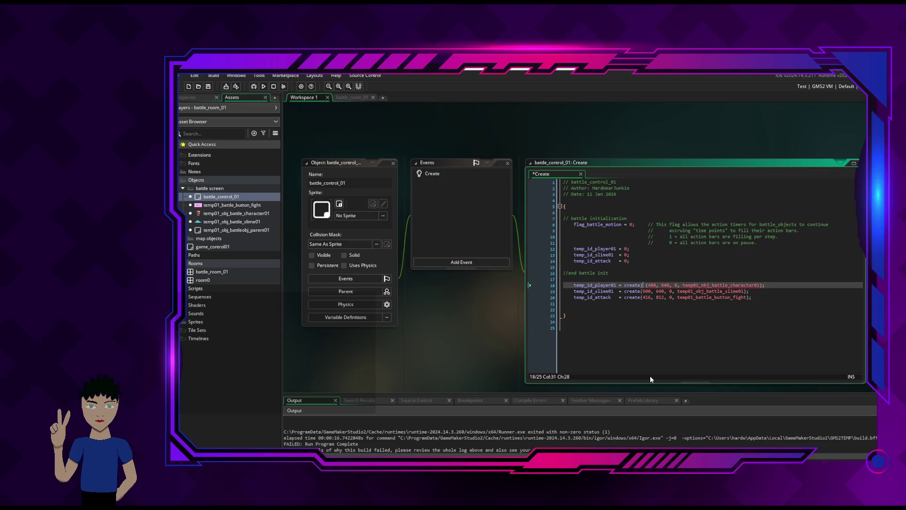
Bring up the create-function suggestions on the player line and remove the stray underscore.
key(ctrl+space)
text(_)
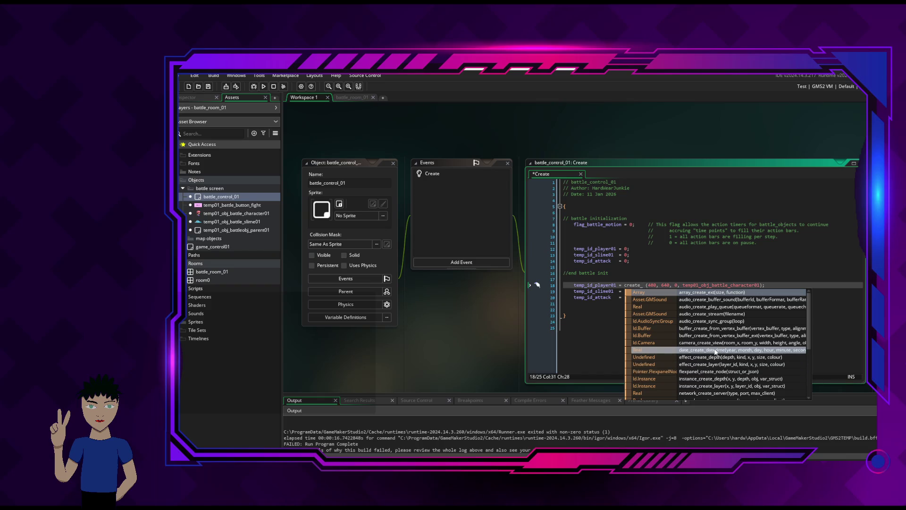
scroll(715, 351, down, 4)
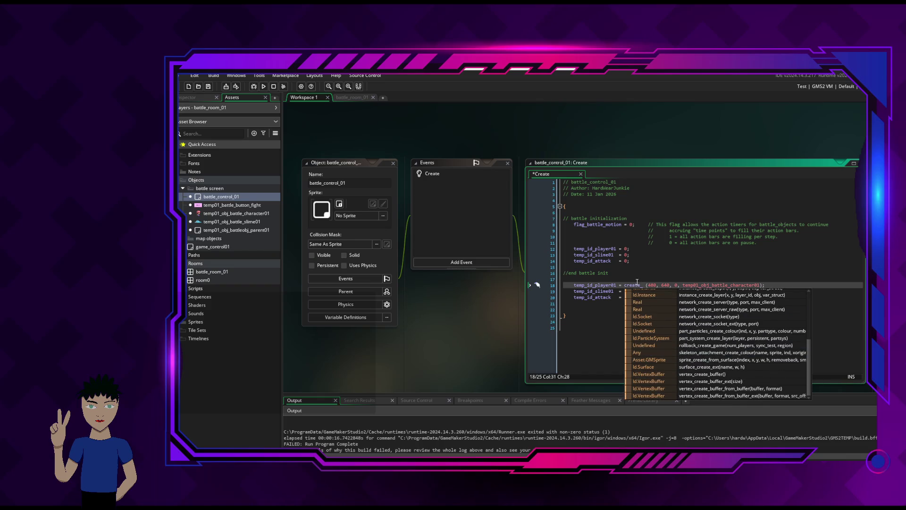
key(BackSpace)
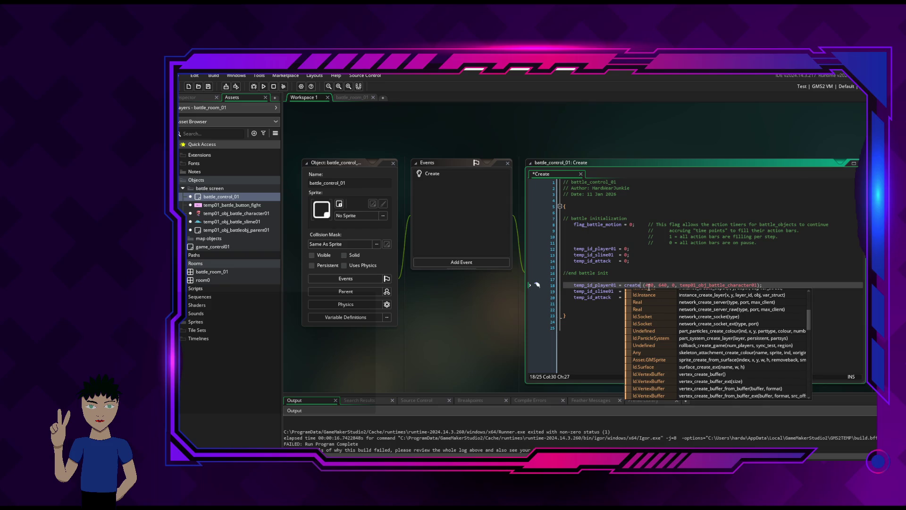
Browse the suggestion list, dismiss it, and delete 'create' from the player spawn line.
scroll(664, 330, up, 4)
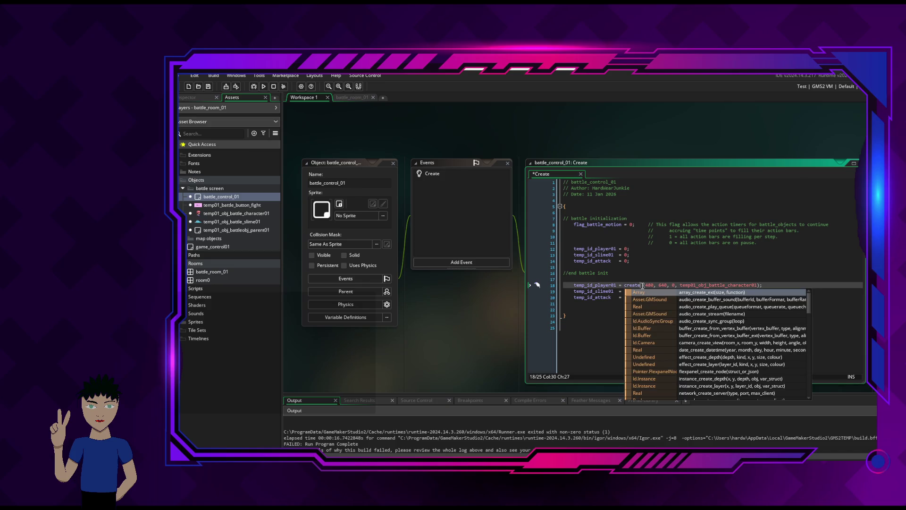
scroll(684, 345, down, 6)
scroll(684, 345, down, 1)
scroll(742, 369, down, 7)
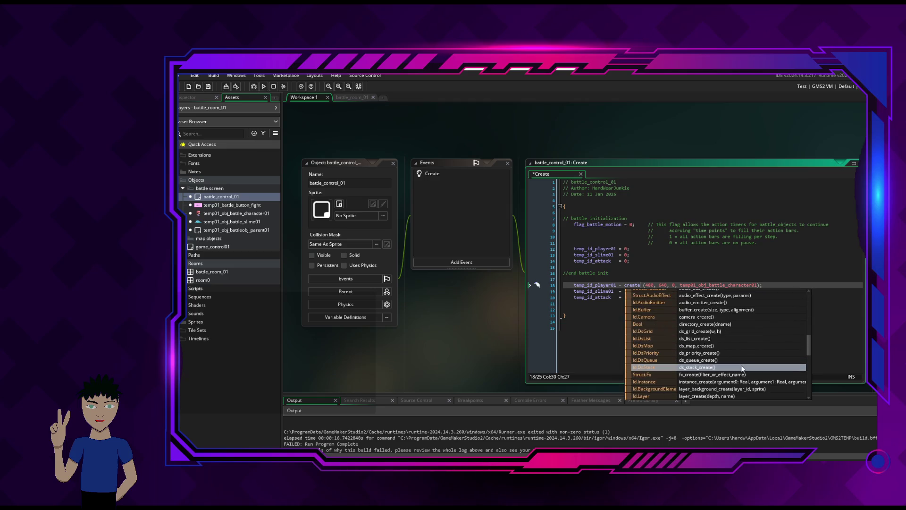
scroll(742, 368, down, 8)
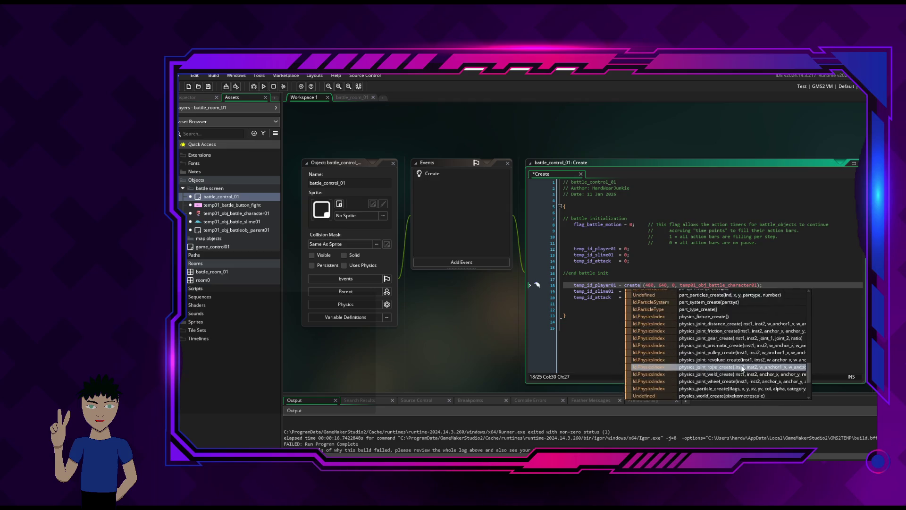
scroll(742, 368, down, 1)
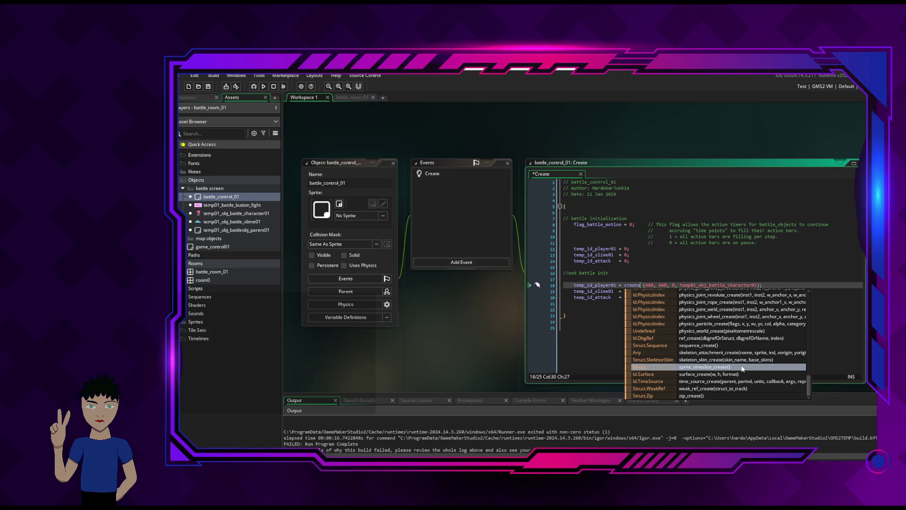
scroll(734, 390, up, 15)
scroll(735, 388, up, 5)
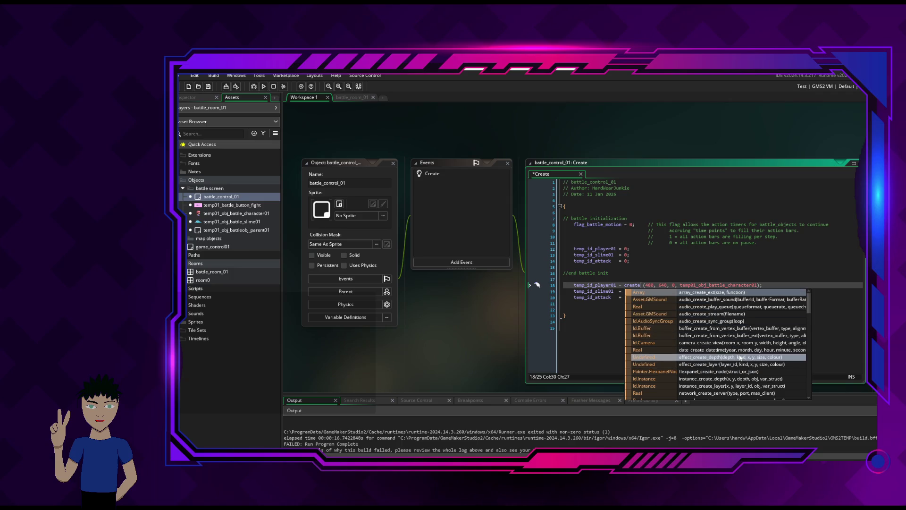
scroll(739, 357, down, 4)
scroll(739, 366, down, 3)
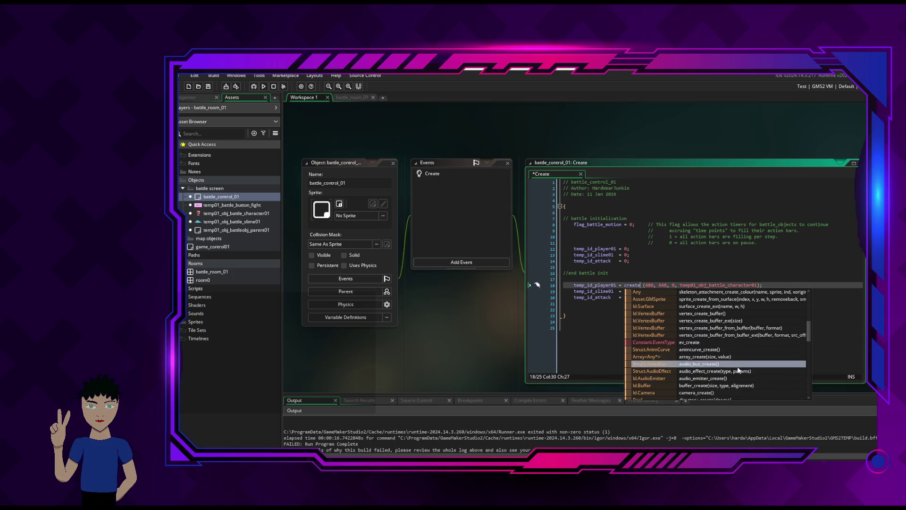
scroll(737, 377, down, 2)
scroll(736, 366, down, 4)
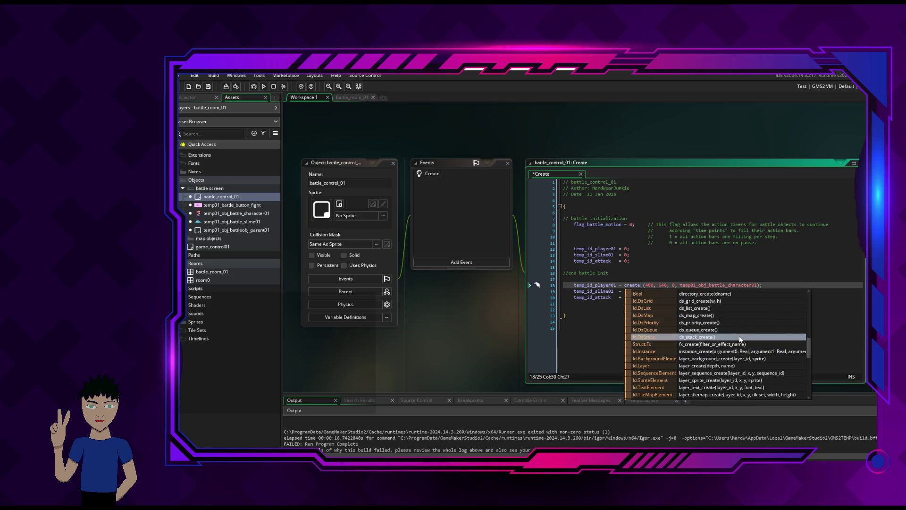
scroll(734, 368, down, 6)
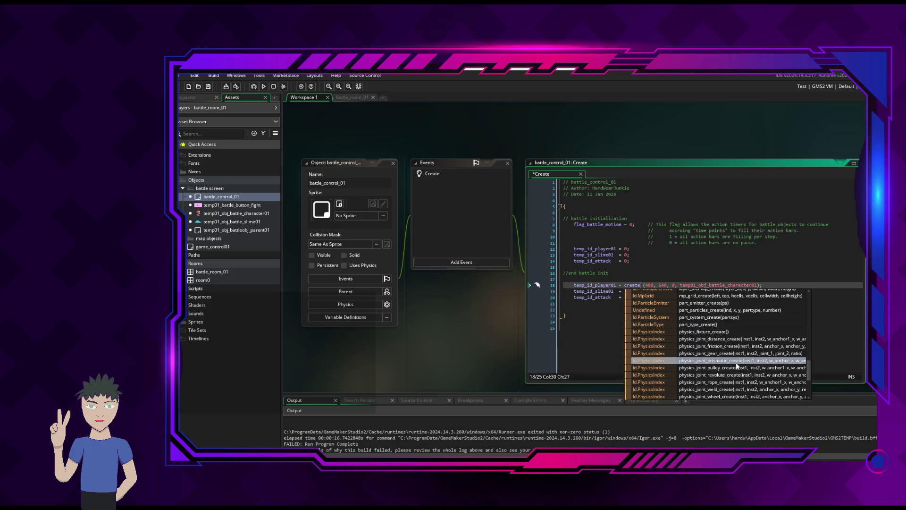
scroll(737, 388, up, 1)
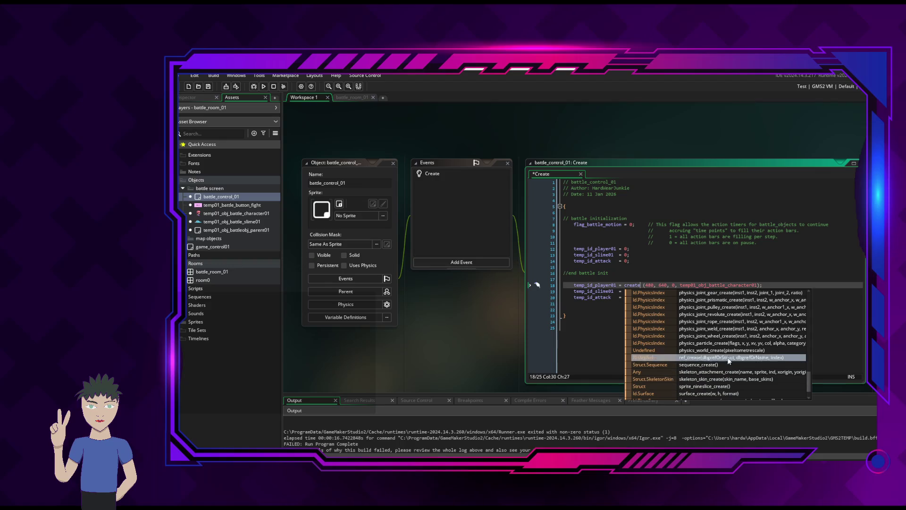
scroll(734, 382, down, 2)
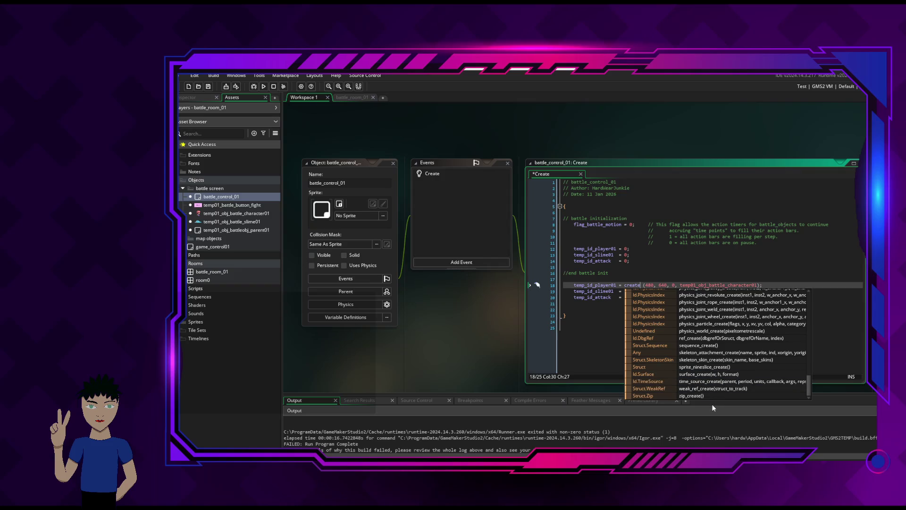
scroll(731, 323, up, 5)
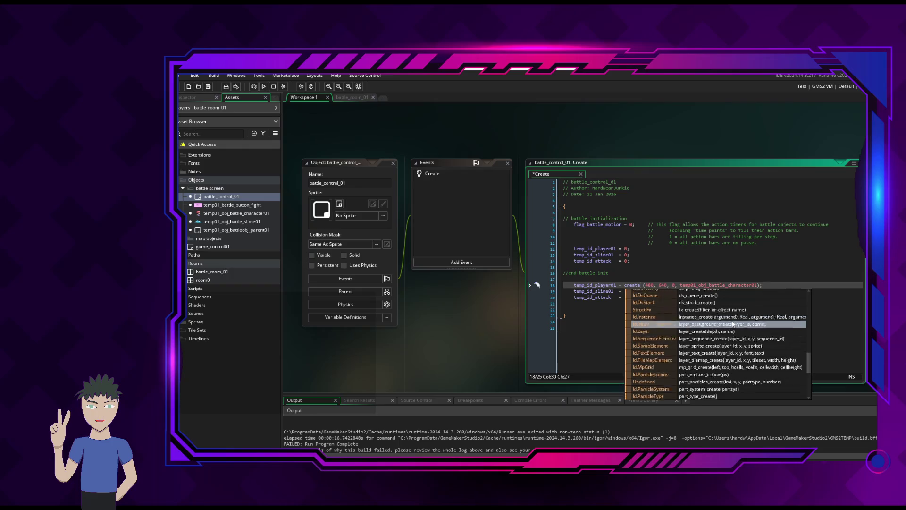
scroll(732, 323, up, 5)
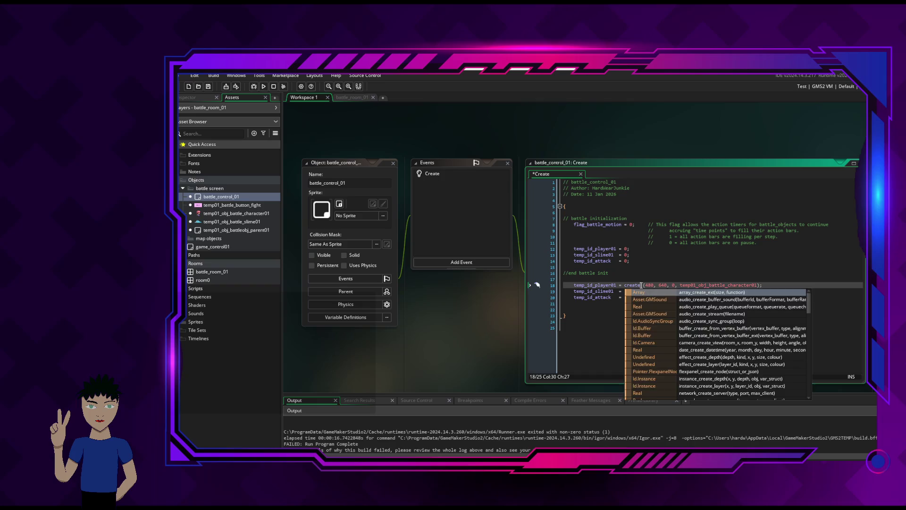
key(Escape)
key(BackSpace)
key(BackSpace)
key(BackSpace)
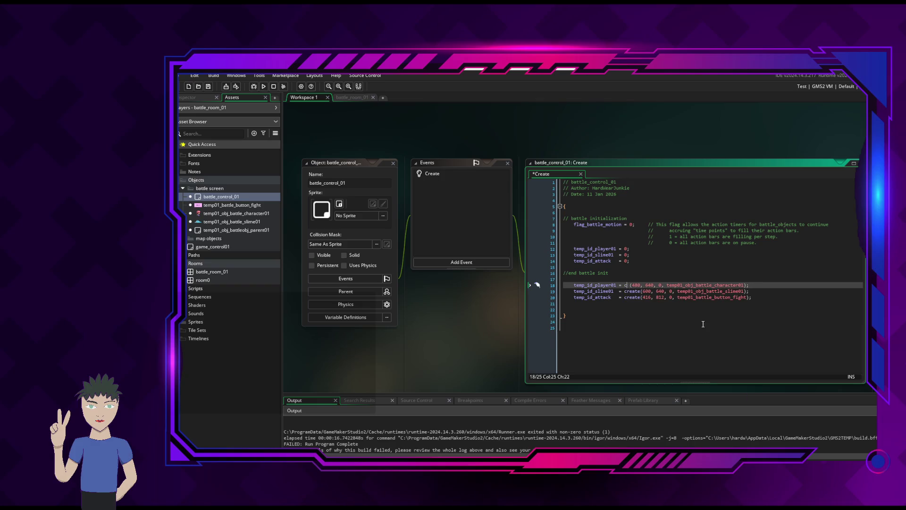
Change the player spawn to instance_create(480, 640, 0, temp01_obj_battle_character01) with correct parentheses.
text(cr)
text(eate)
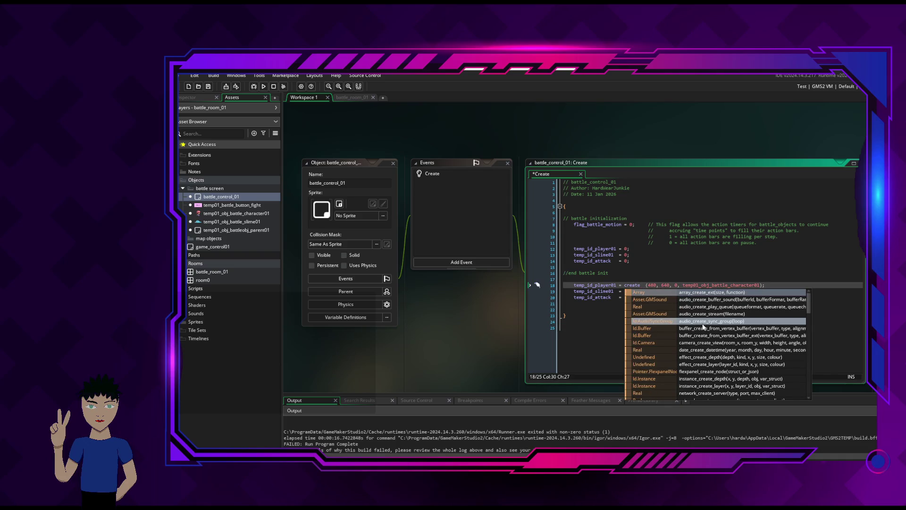
key(BackSpace)
key(BackSpace)
key(BackSpace)
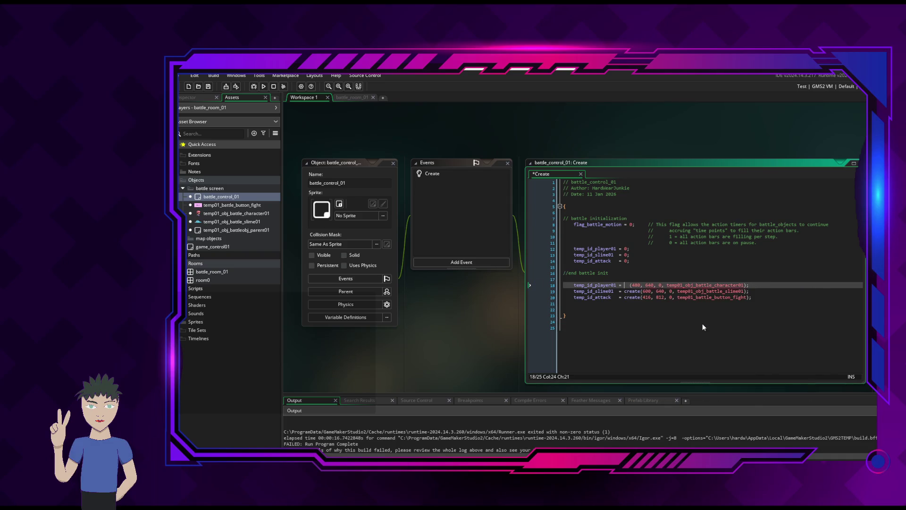
text(instance)
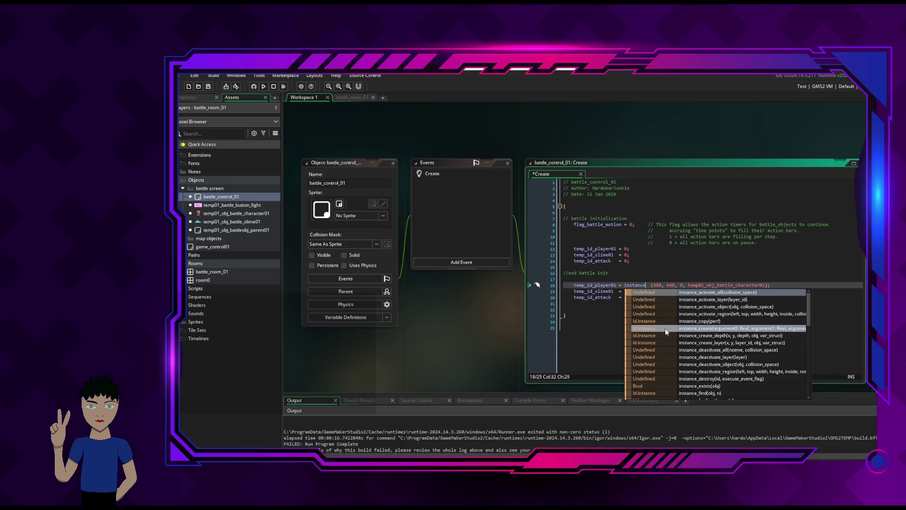
click(697, 331)
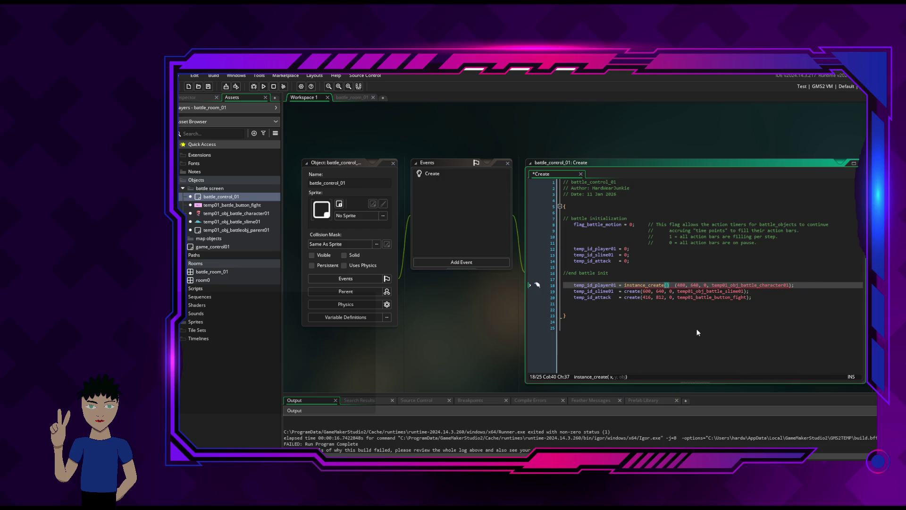
mouse_move(654, 282)
key(Delete)
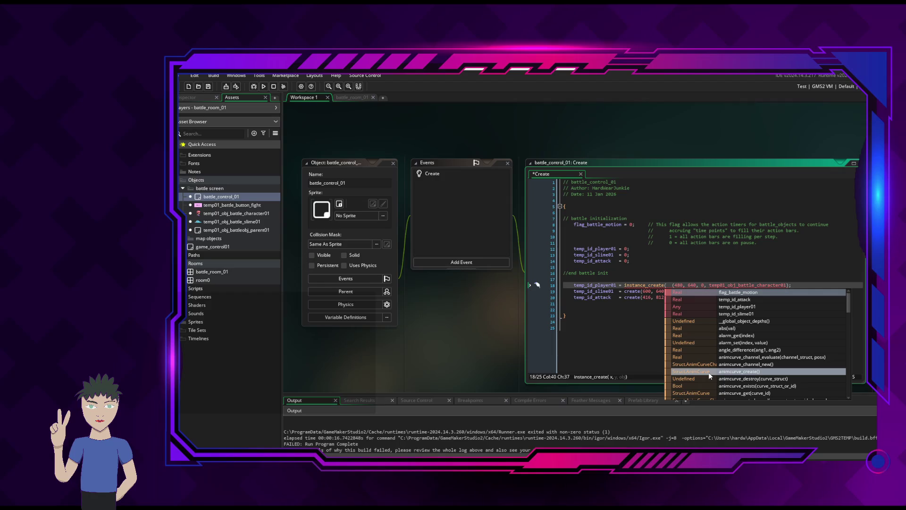
key(BackSpace)
text(()
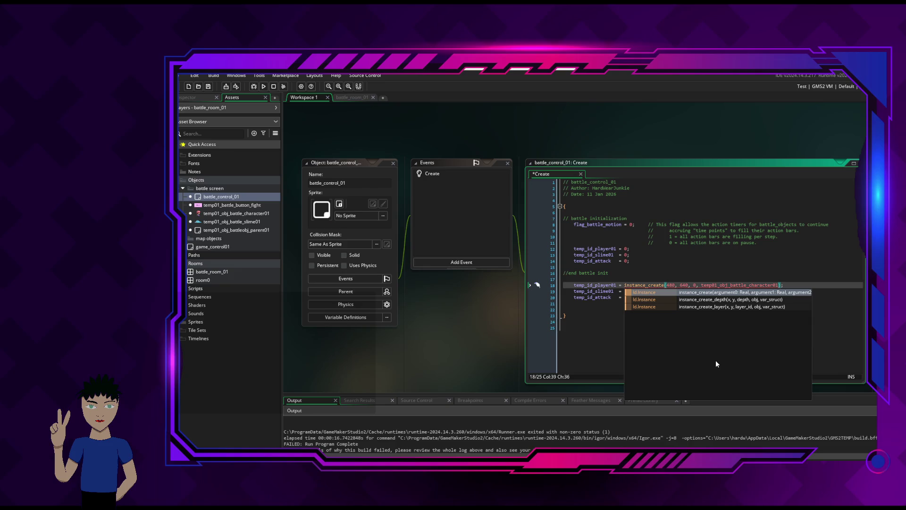
click(713, 268)
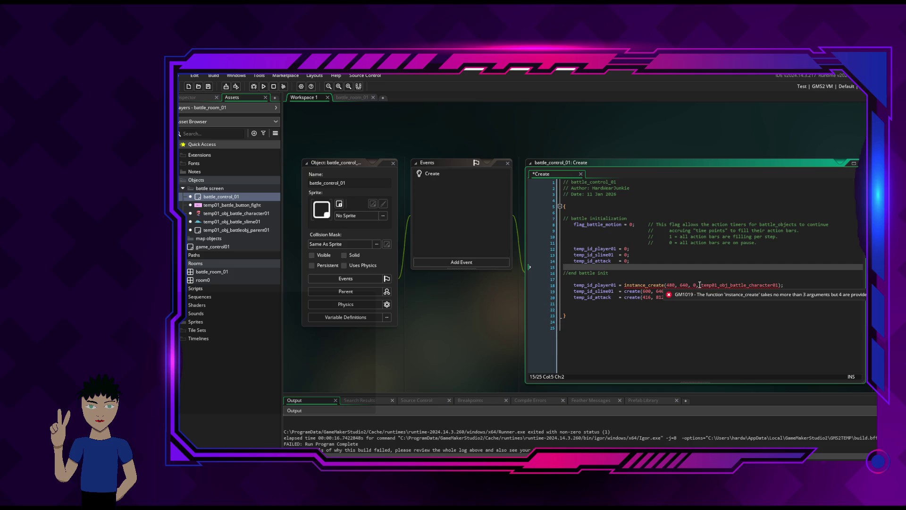
Look up instance creation in the GameMaker Manual with F1.
right_click(648, 285)
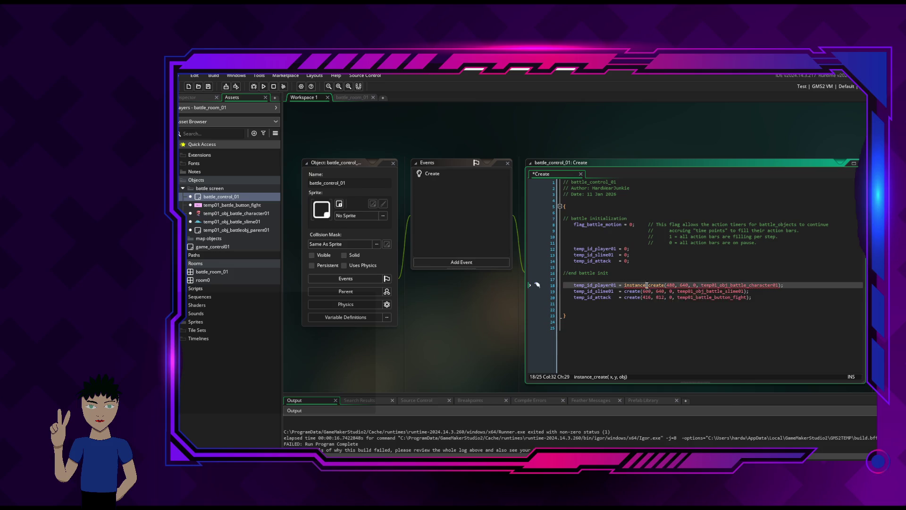
click(621, 357)
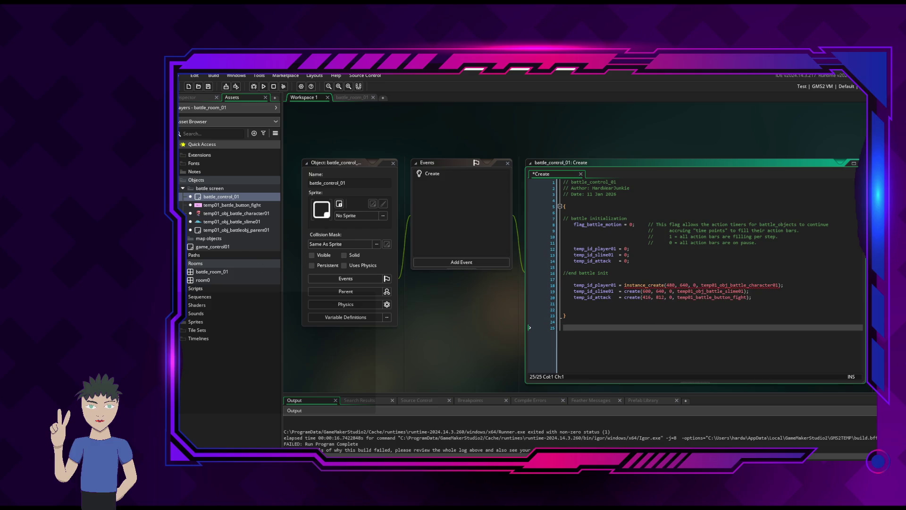
key(F1)
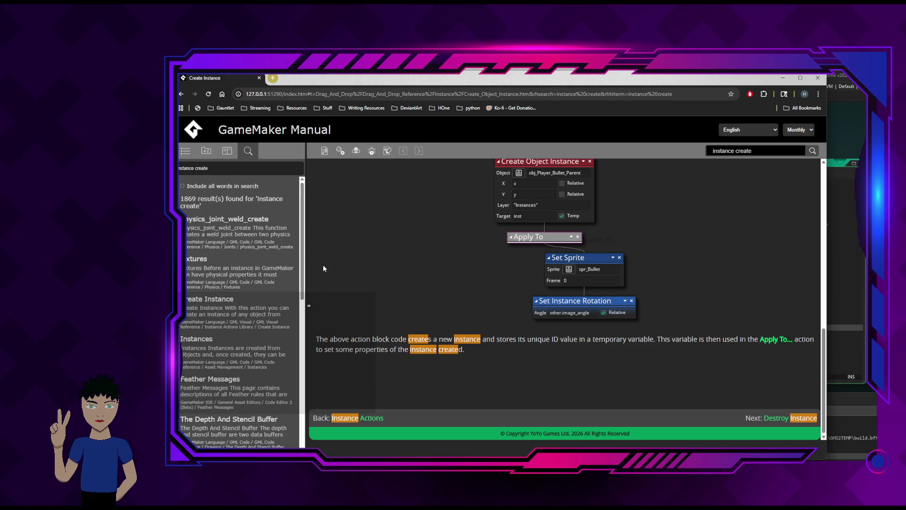
Read through the Create Instance manual page, then minimize the browser back to the code.
click(210, 299)
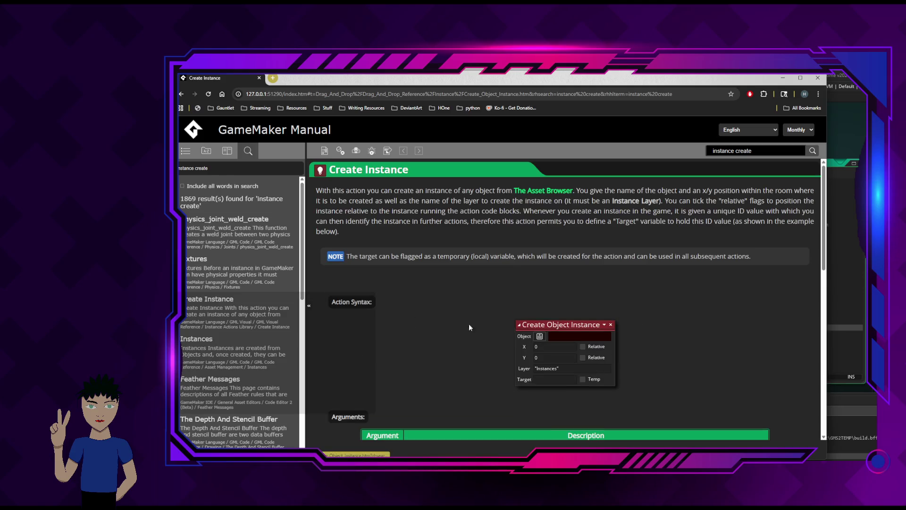
scroll(488, 325, down, 3)
scroll(489, 326, down, 2)
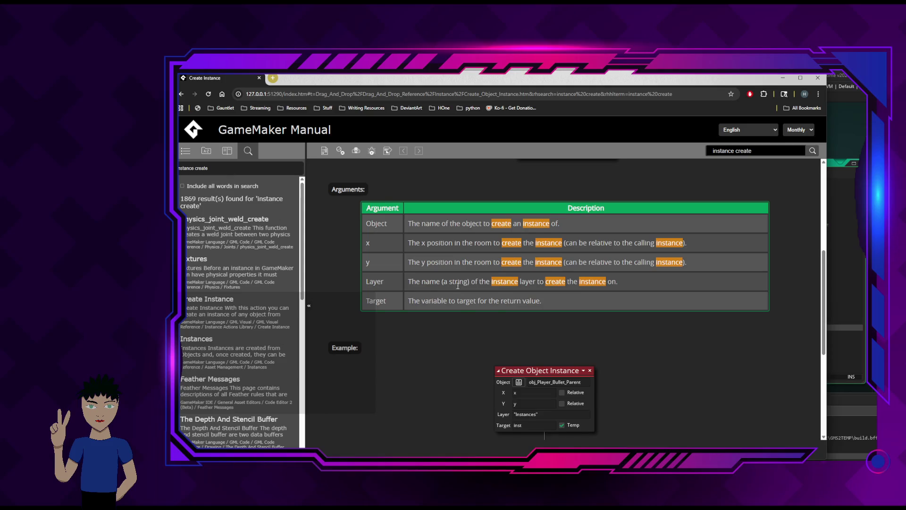
scroll(457, 285, down, 2)
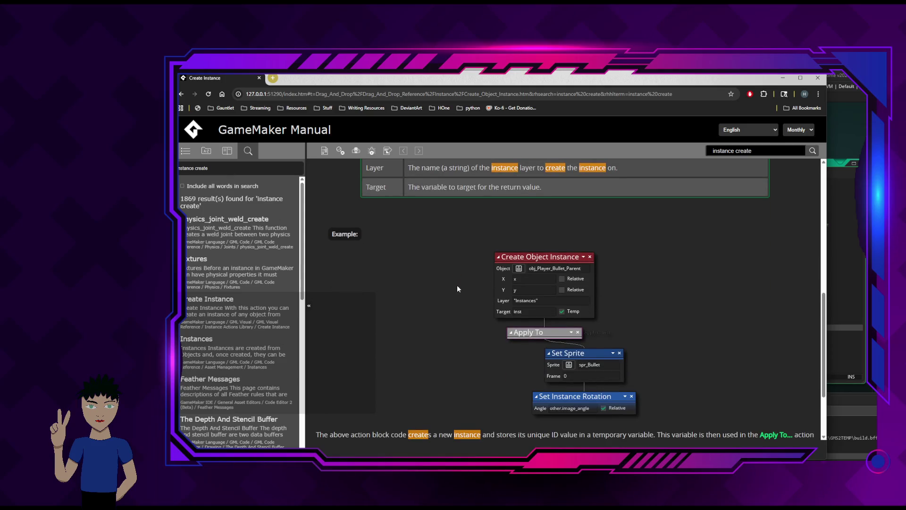
scroll(457, 289, down, 2)
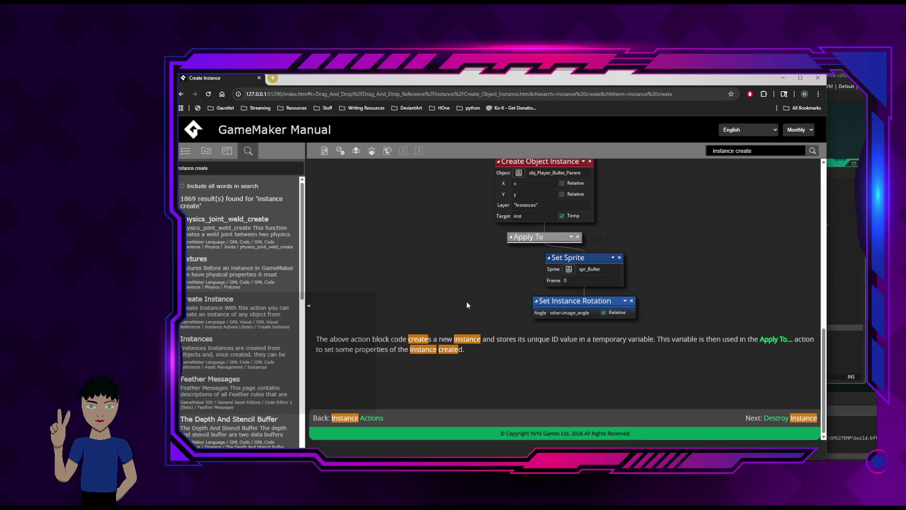
scroll(467, 340, up, 2)
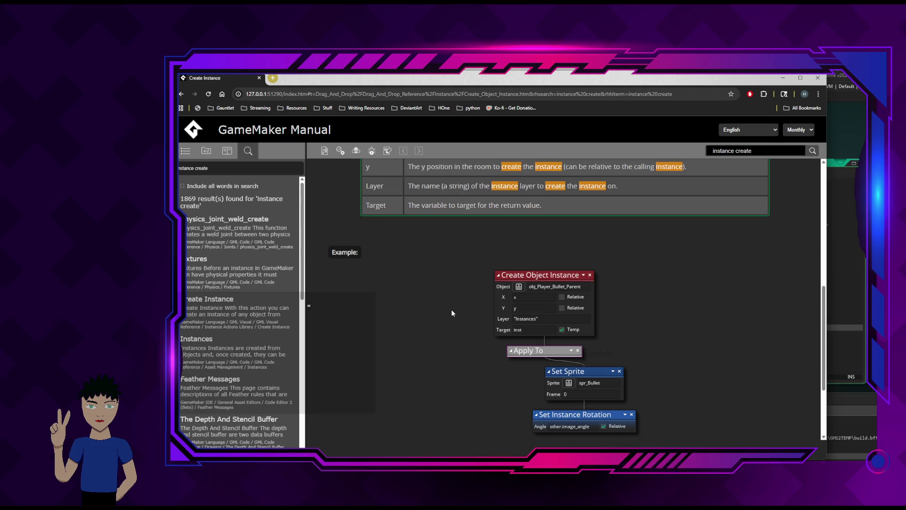
scroll(451, 309, down, 2)
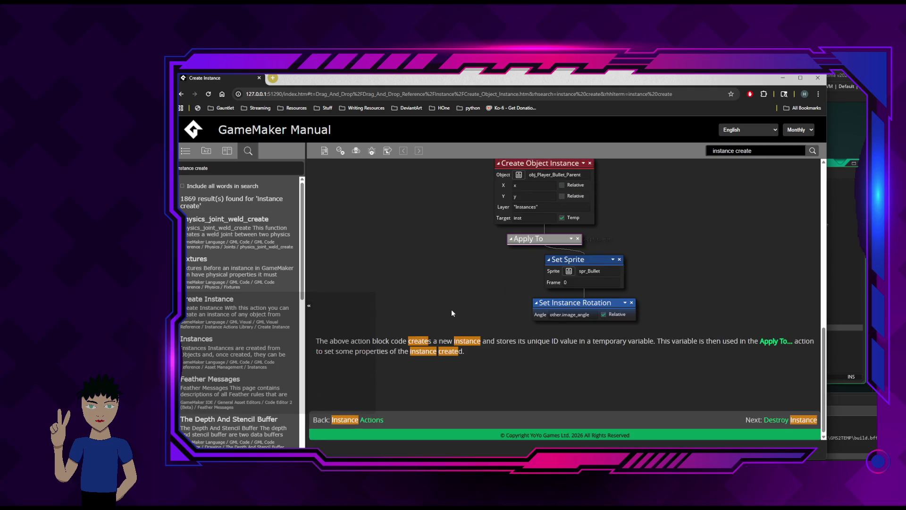
scroll(451, 309, up, 5)
scroll(451, 310, up, 3)
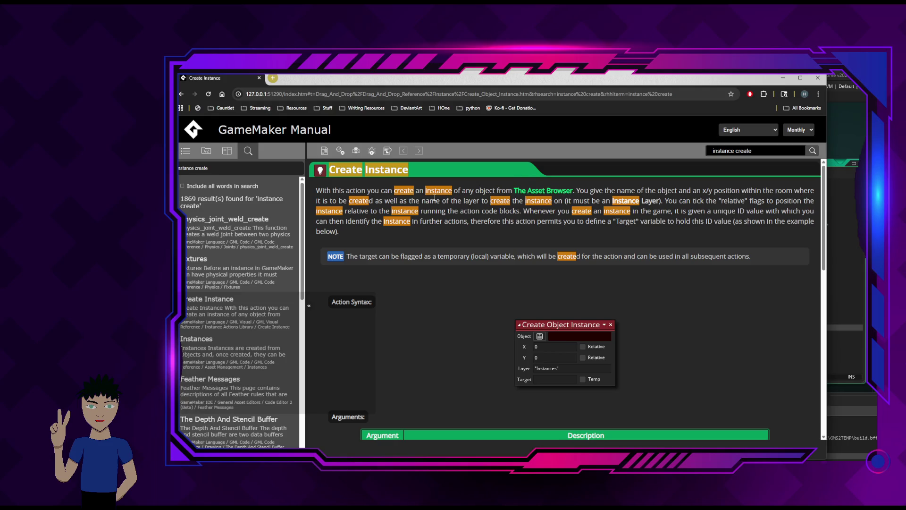
click(783, 77)
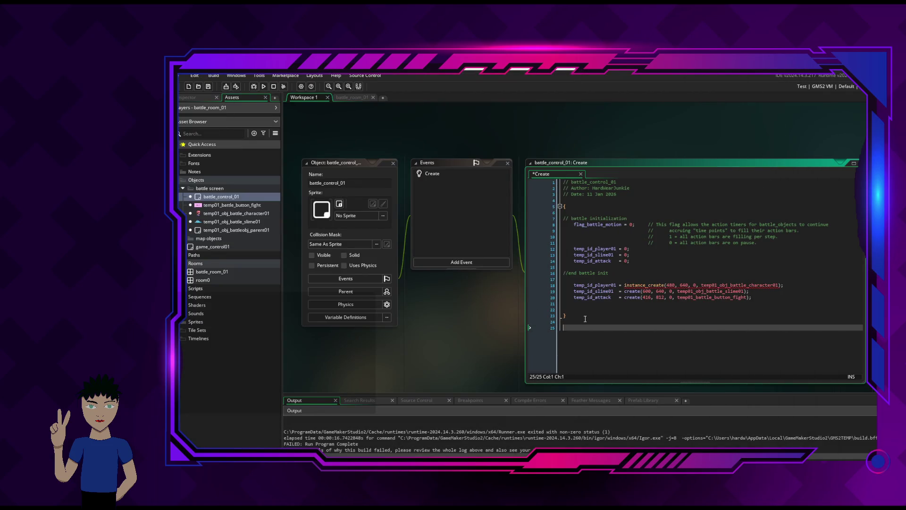
Drop the player's extra 0 argument and make the slime line an instance_create call without its 0.
click(686, 302)
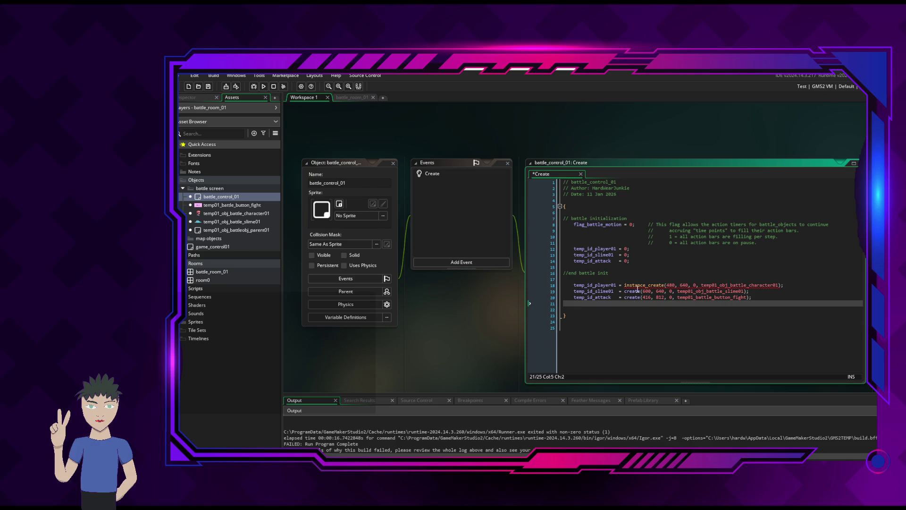
click(690, 285)
key(Delete)
key(Delete)
key(Delete)
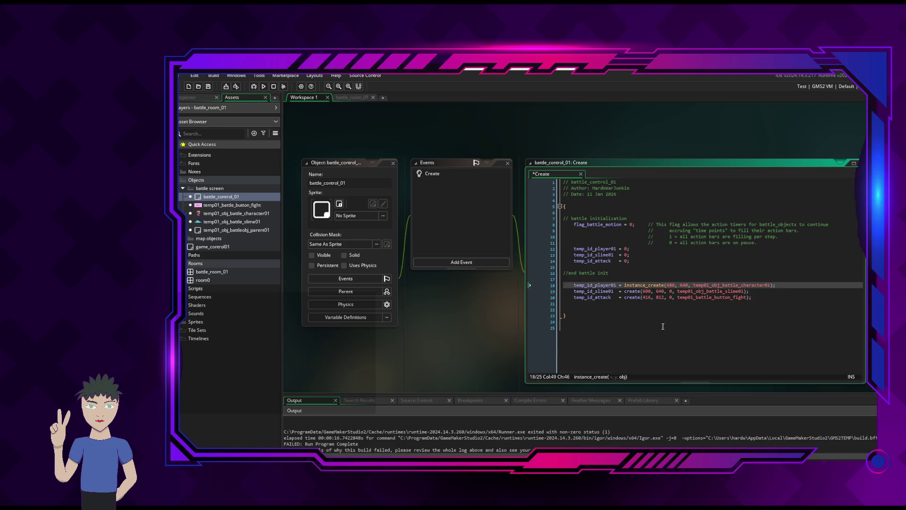
double_click(633, 291)
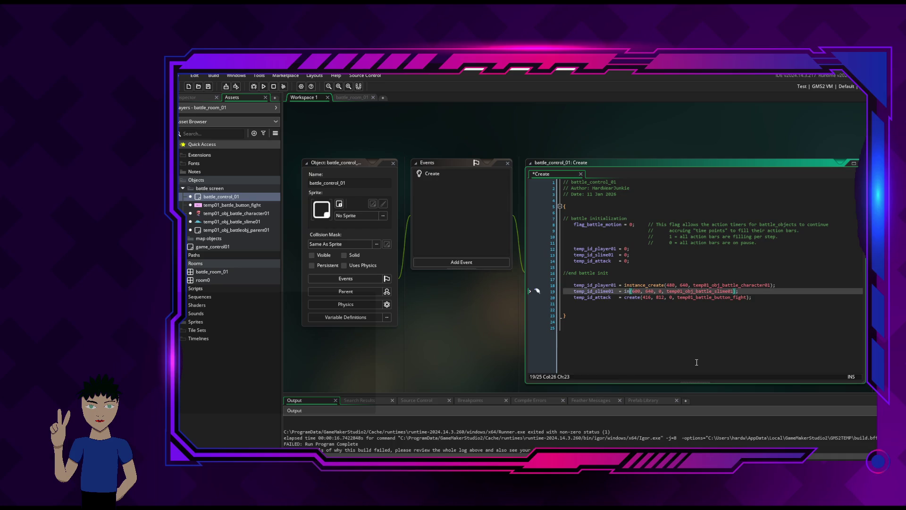
text(instance_)
key(Escape)
text(cd)
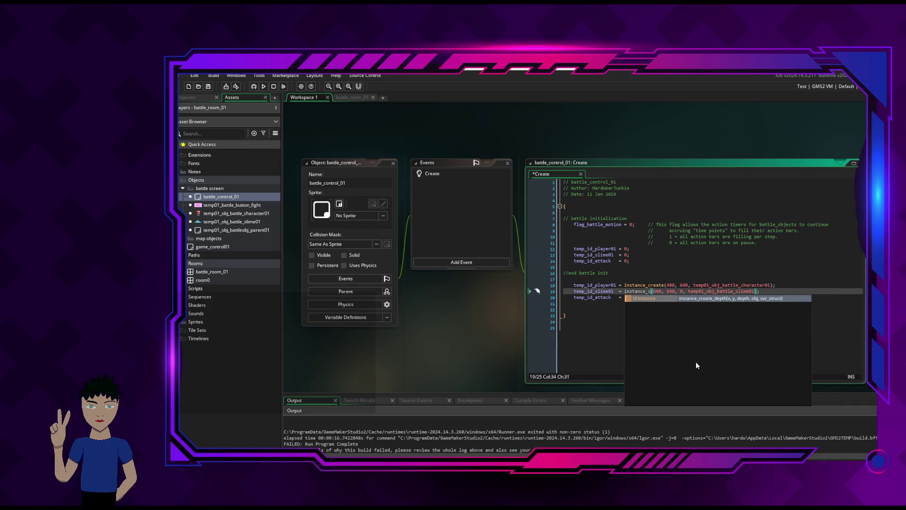
key(BackSpace)
text(reate)
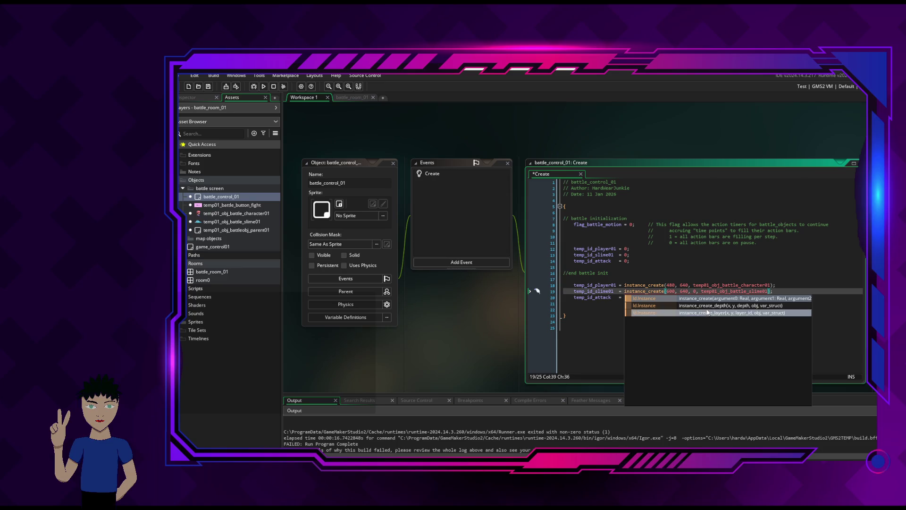
mouse_move(692, 291)
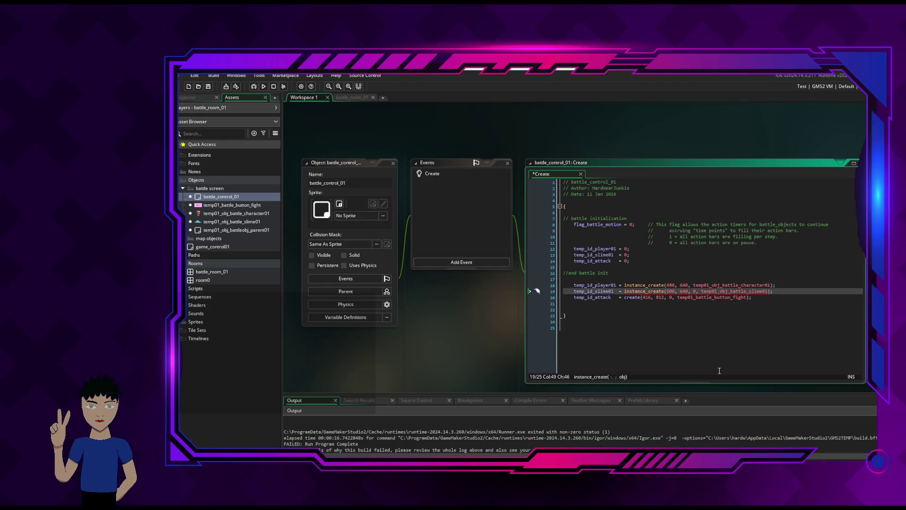
key(Delete)
key(Delete)
key(Delete)
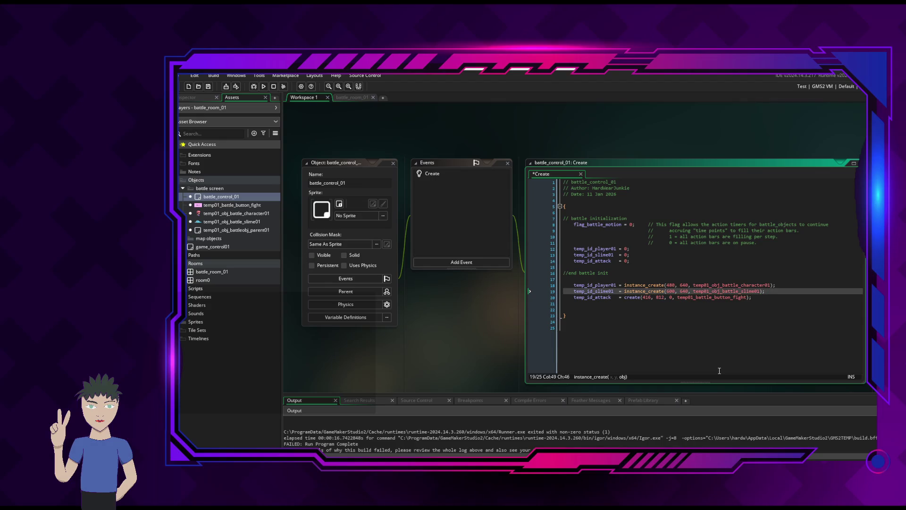
Turn the Attack button line into instance_create and remove its extra 0 argument.
double_click(632, 297)
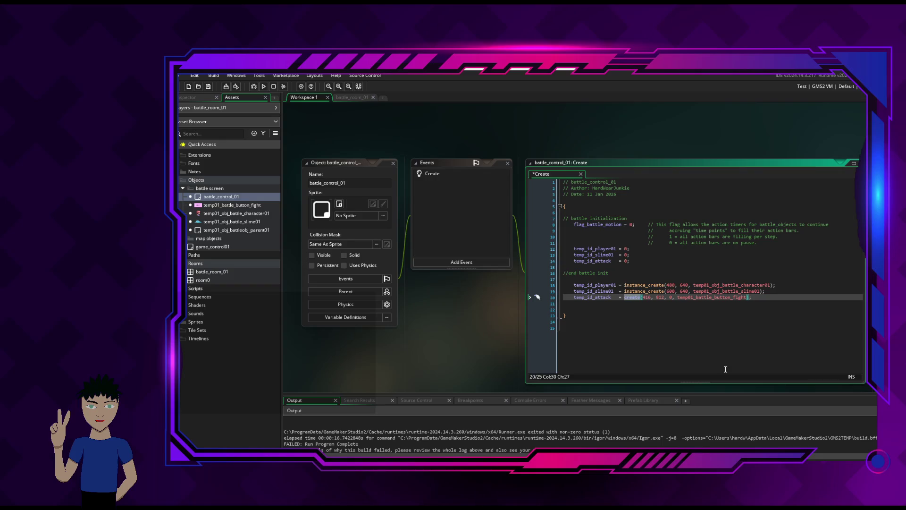
key(Left)
text(instance_)
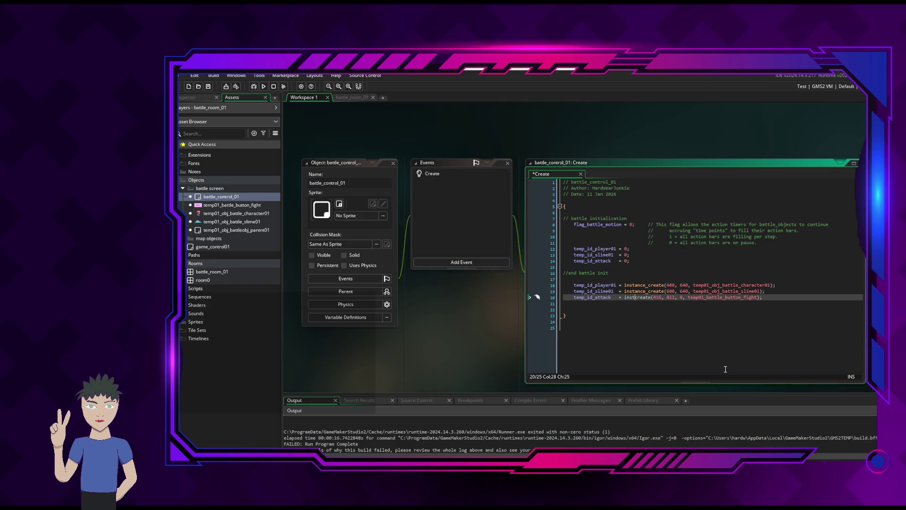
text(_)
key(BackSpace)
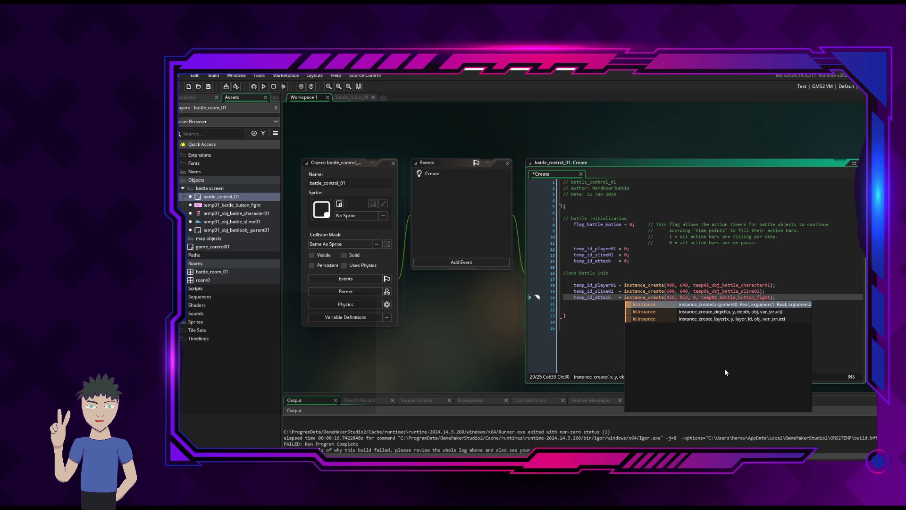
click(698, 298)
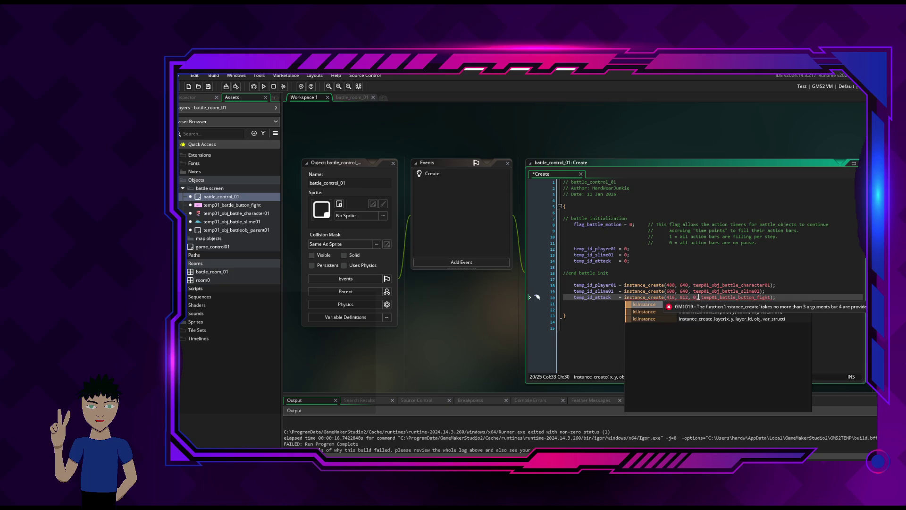
key(BackSpace)
key(BackSpace)
key(BackSpace)
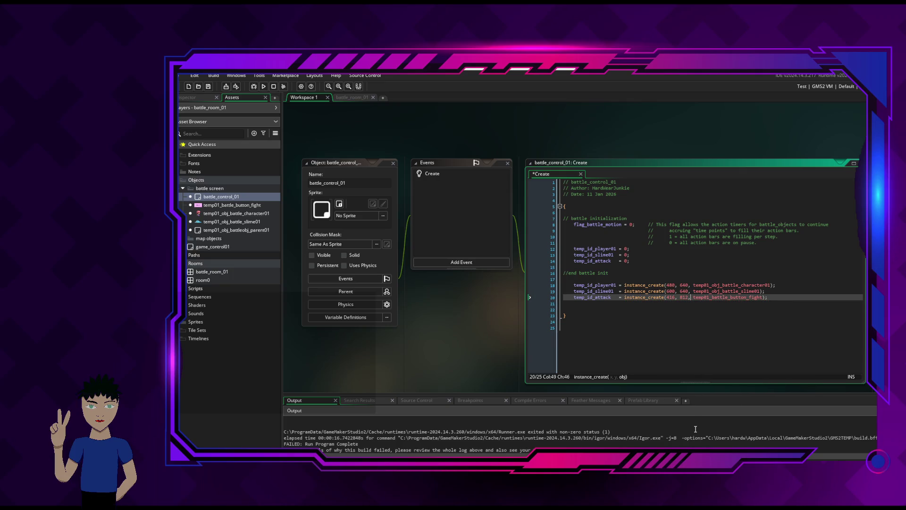
click(790, 296)
Delete the three temp_id = 0 assignments and save the Create event.
drag(562, 246, 630, 262)
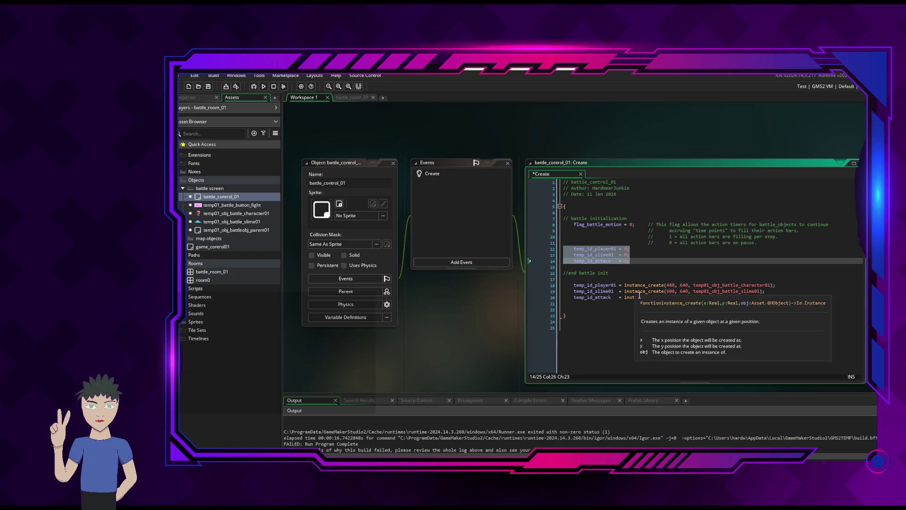
key(Delete)
text(ance_create(416, 812, temp01_obj_battle_button_fight);)
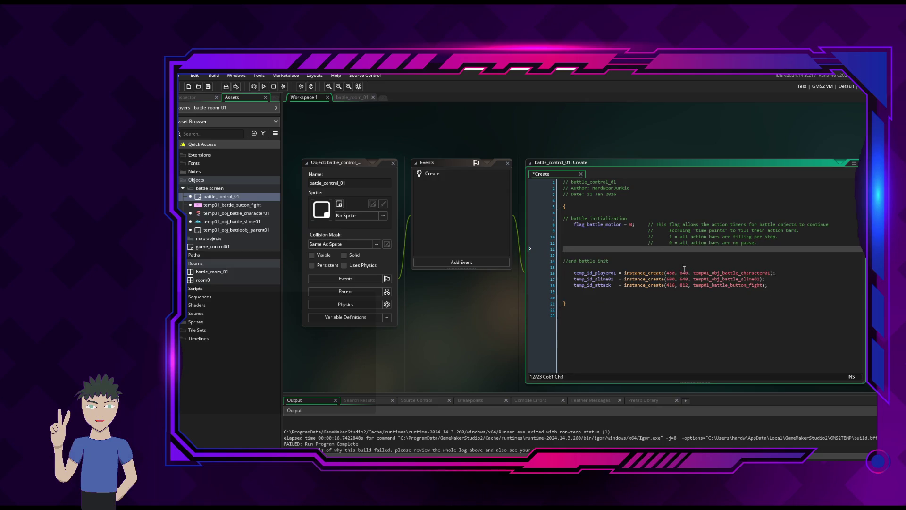
key(ctrl+s)
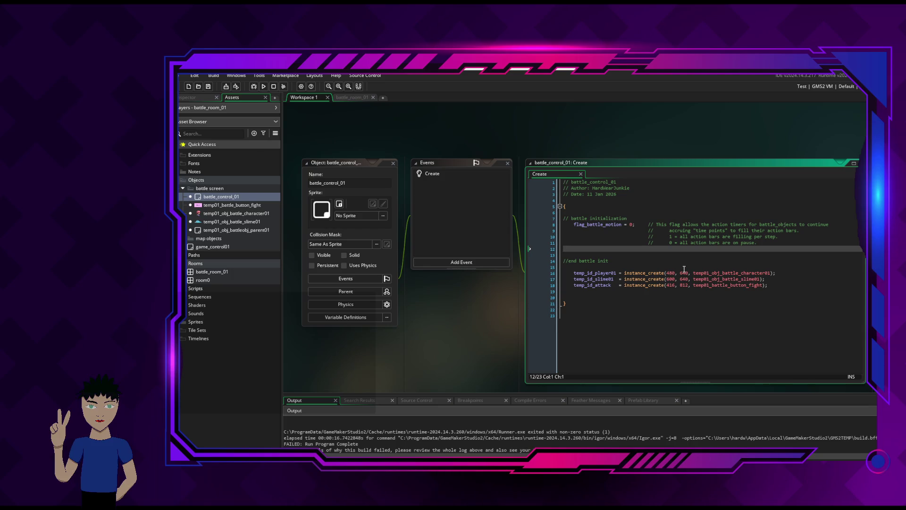
Run the game, walk into the battle room to see player, slime and Attack button, then close it.
click(263, 86)
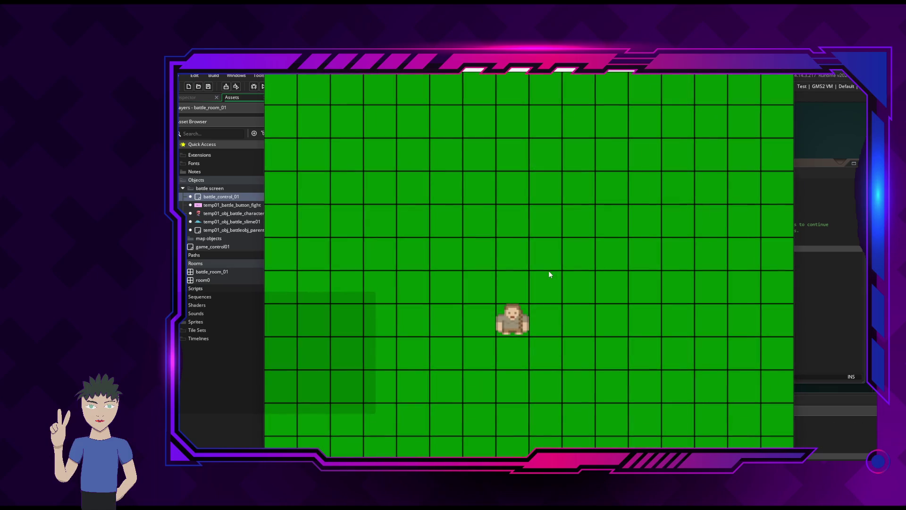
key(Left)
key(Left)
key(Left)
key(Up)
key(Up)
key(Up)
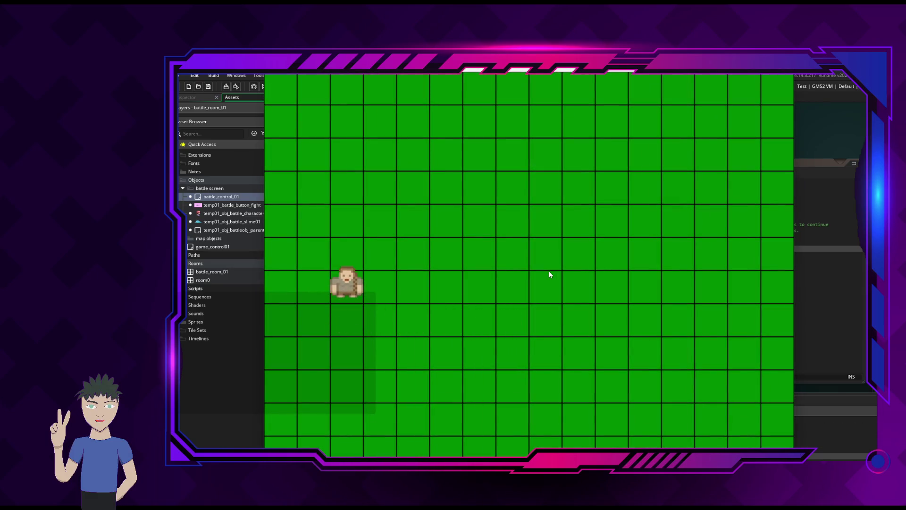
key(Up)
key(Up)
key(Right)
key(Right)
key(Right)
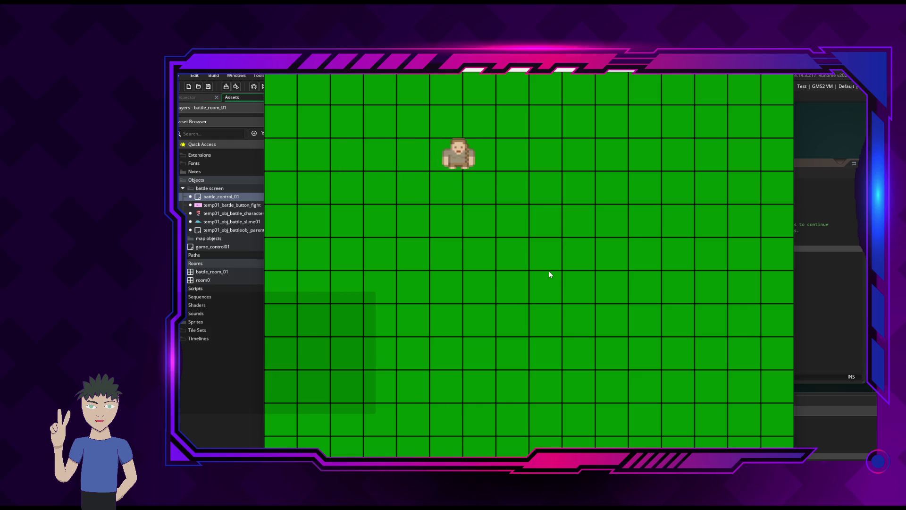
key(Right)
key(Right)
key(Right)
key(Down)
key(Down)
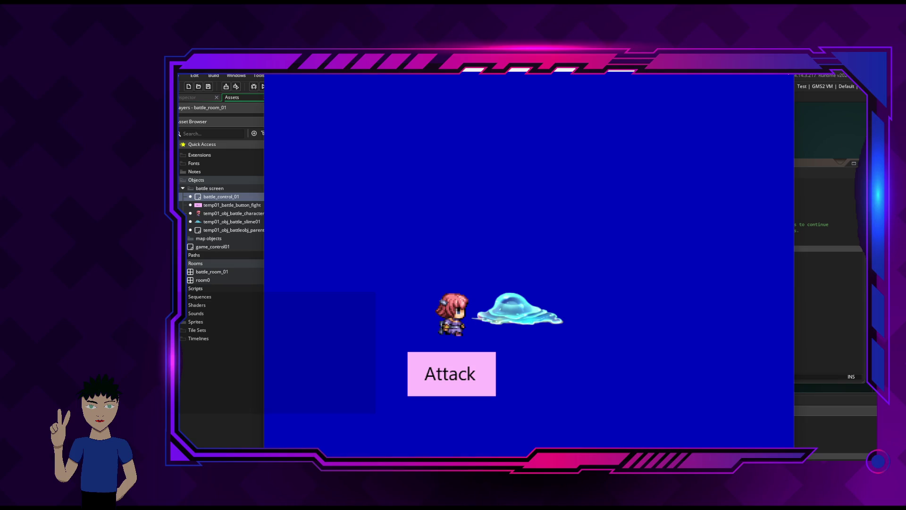
key(alt+F4)
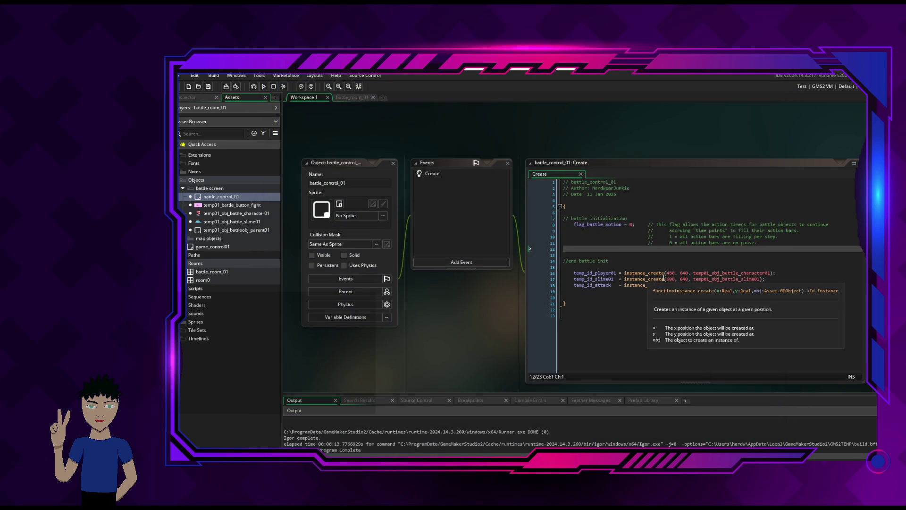
Change the slime's spawn x from 600 to 720 and run the game again.
double_click(684, 278)
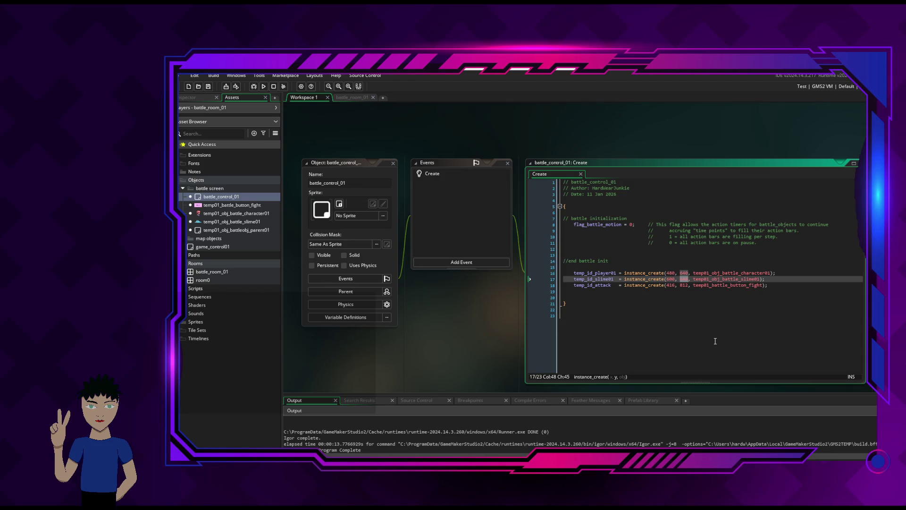
key(Left)
key(Left)
key(Left)
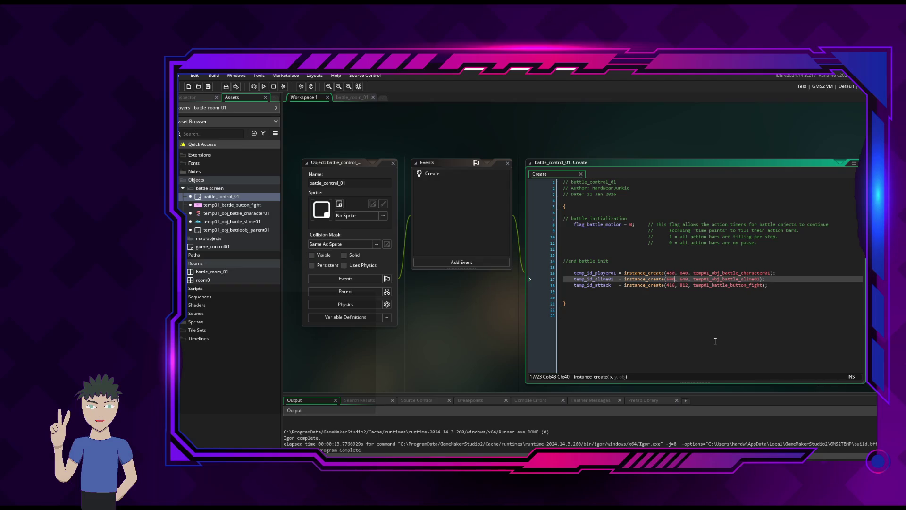
key(BackSpace)
key(BackSpace)
key(BackSpace)
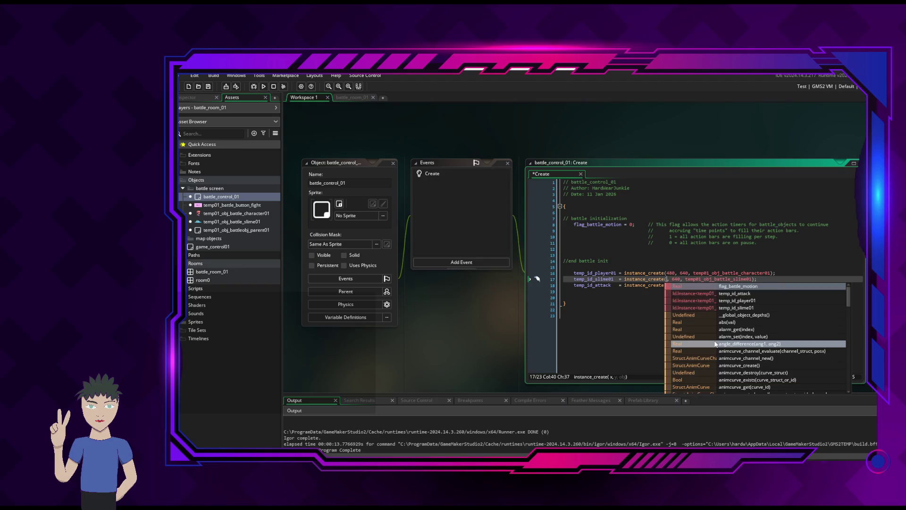
text(720)
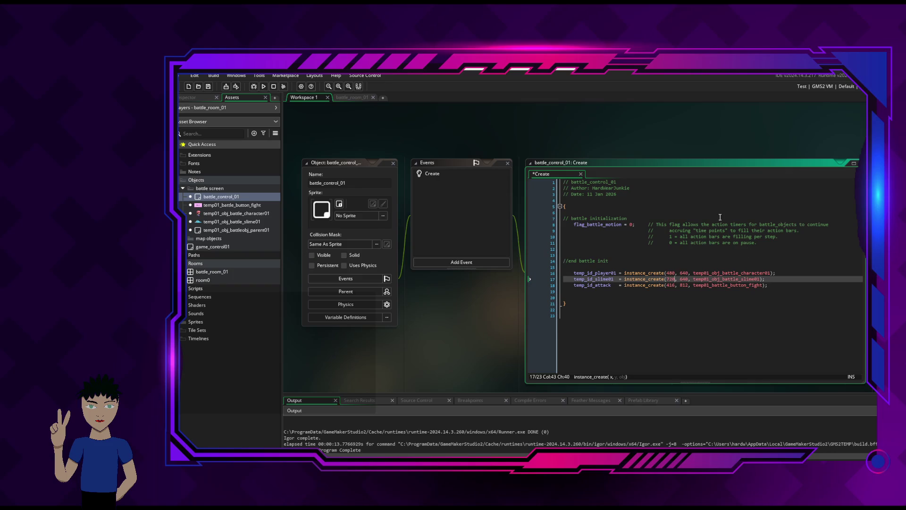
click(264, 86)
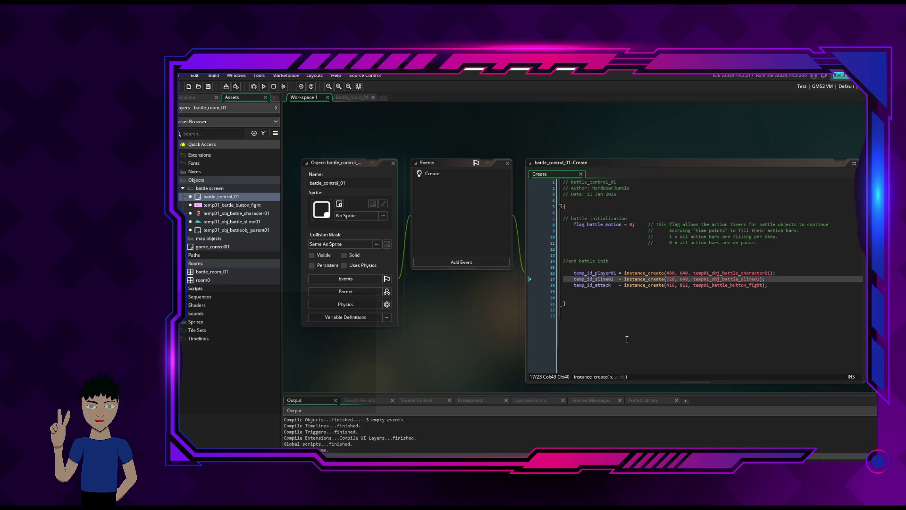
Walk into the battle room, confirm the slime sits farther right, then close the game.
key(Left)
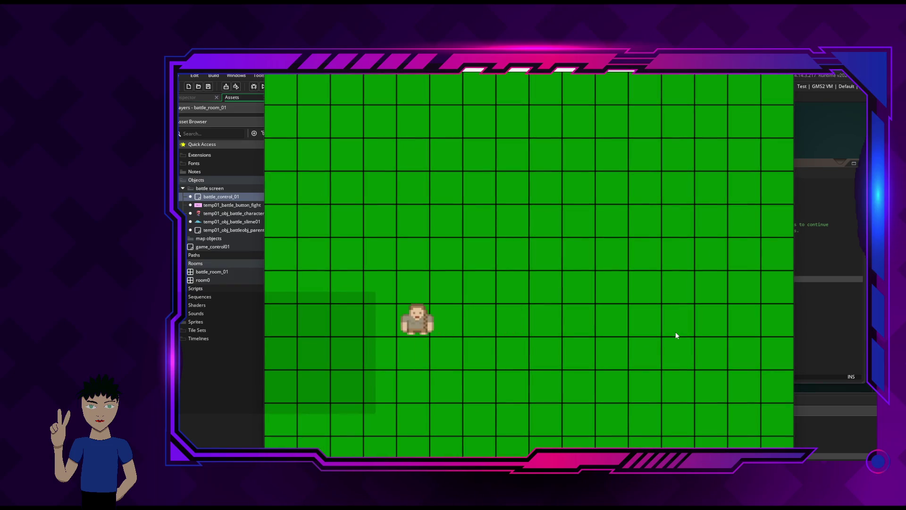
key(Up)
key(Right)
key(Down)
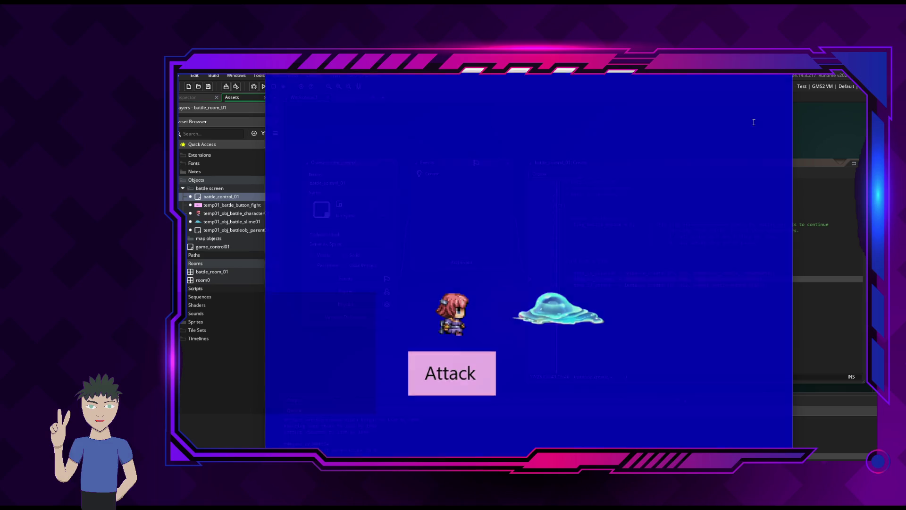
key(alt+F4)
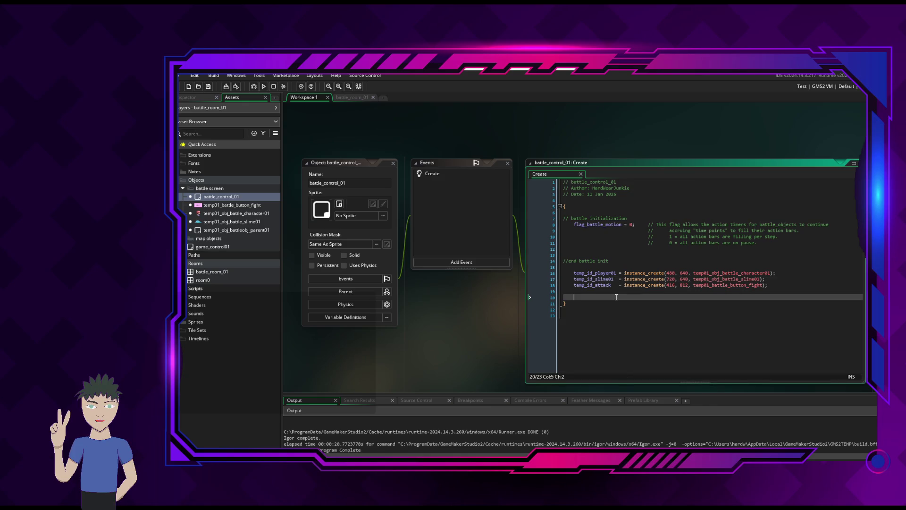
Set the slime's spawn x to 920, save the code, and run the game.
click(685, 279)
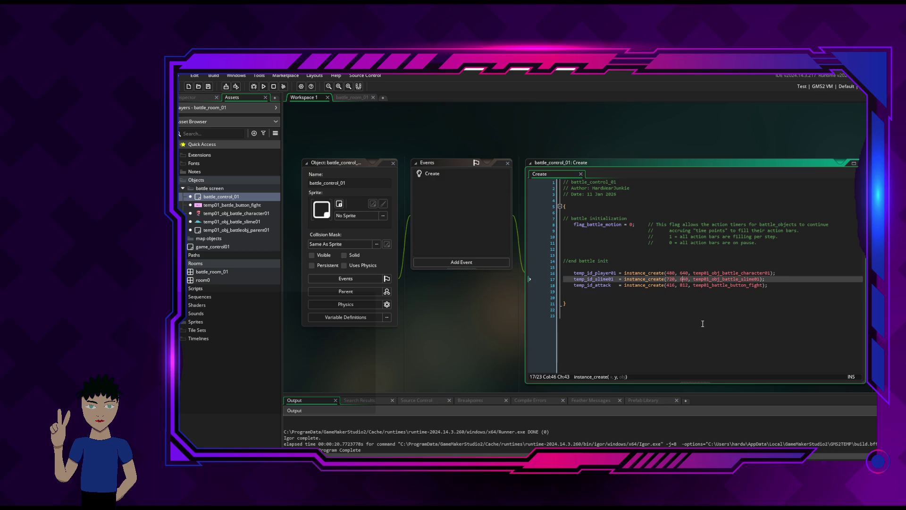
click(687, 279)
mouse_move(663, 282)
click(669, 279)
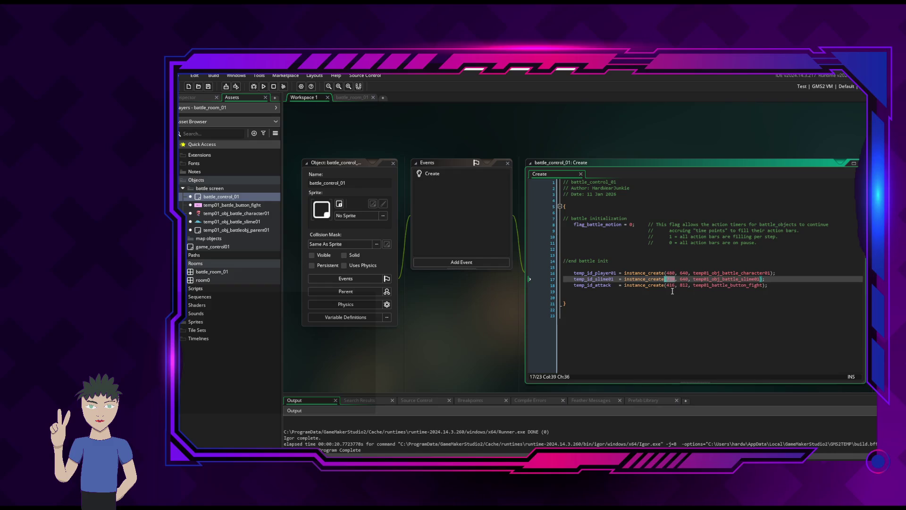
text(3)
double_click(670, 279)
text(920)
key(ctrl+s)
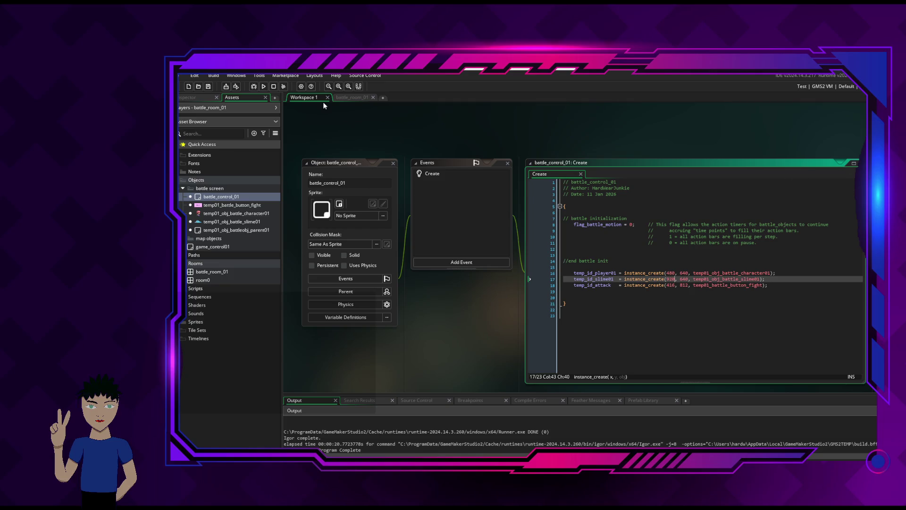
click(263, 86)
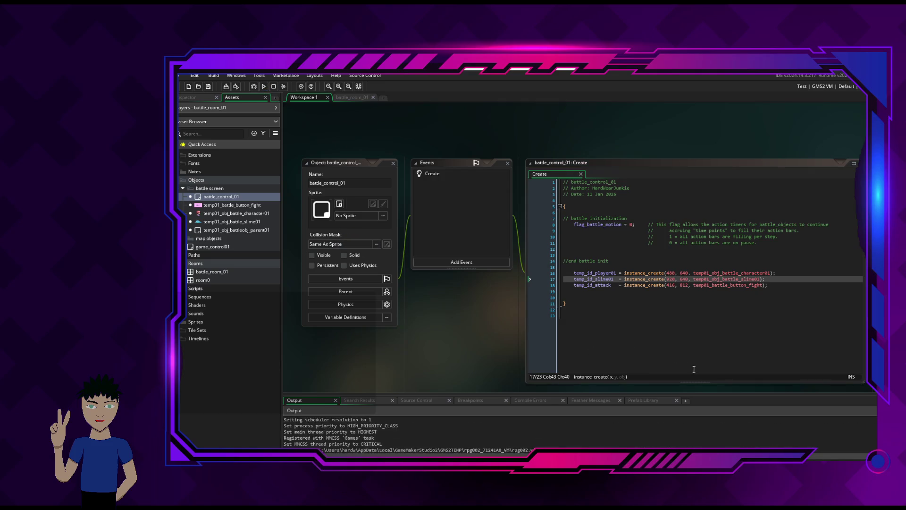
key(Left)
key(Up)
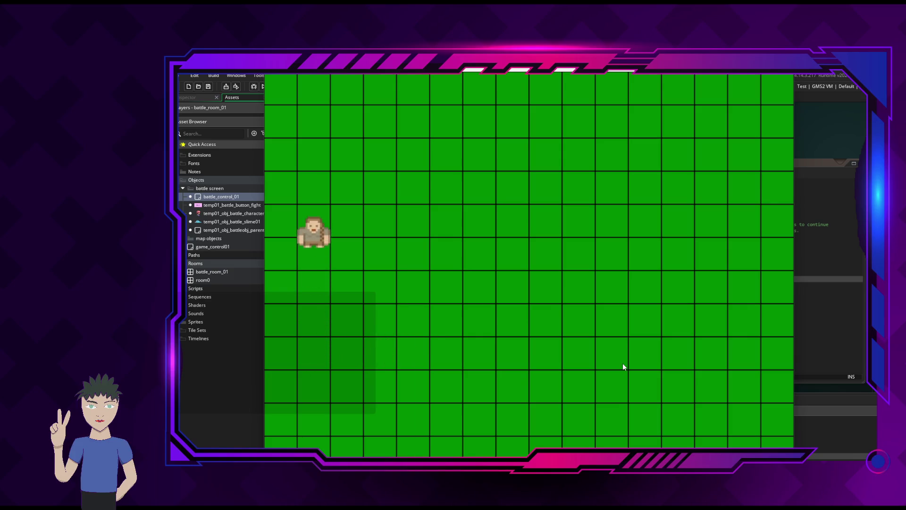
key(Right)
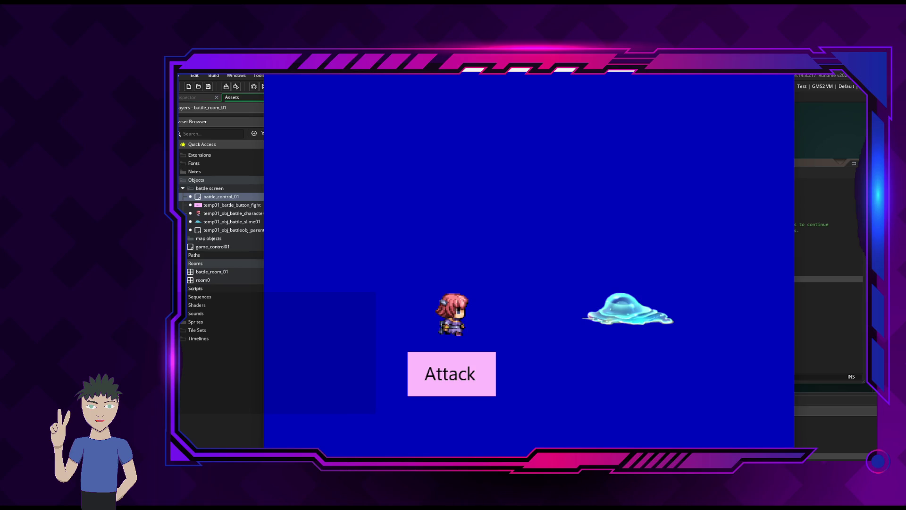
key(alt+F4)
click(626, 289)
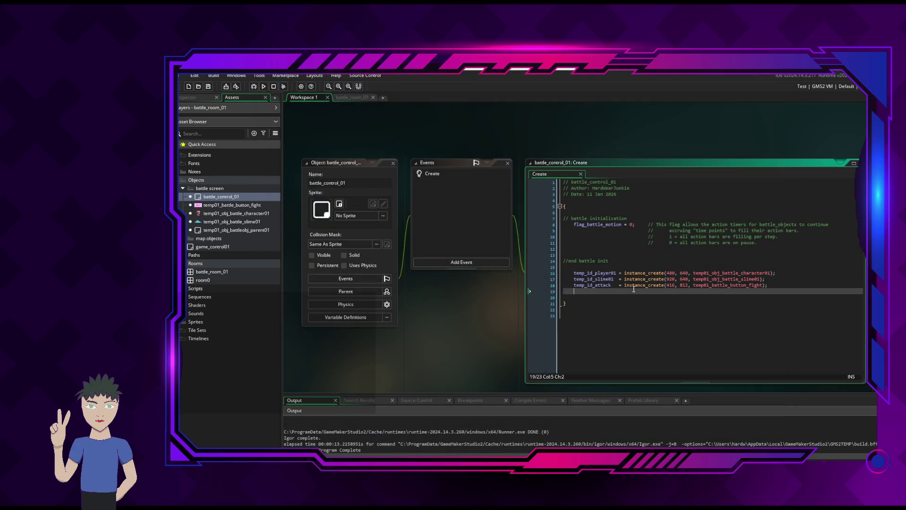
Remove the blank line before the closing brace, add an '//end main' comment after it, and save.
mouse_move(599, 285)
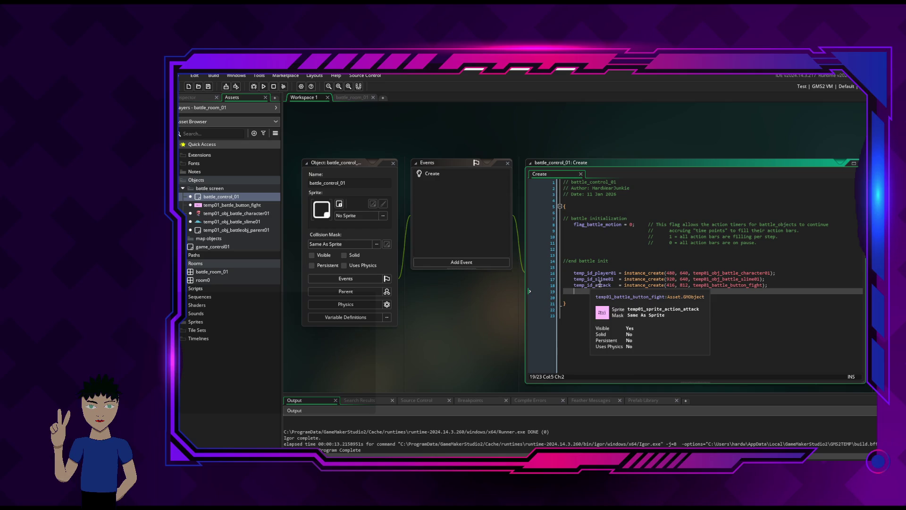
click(703, 302)
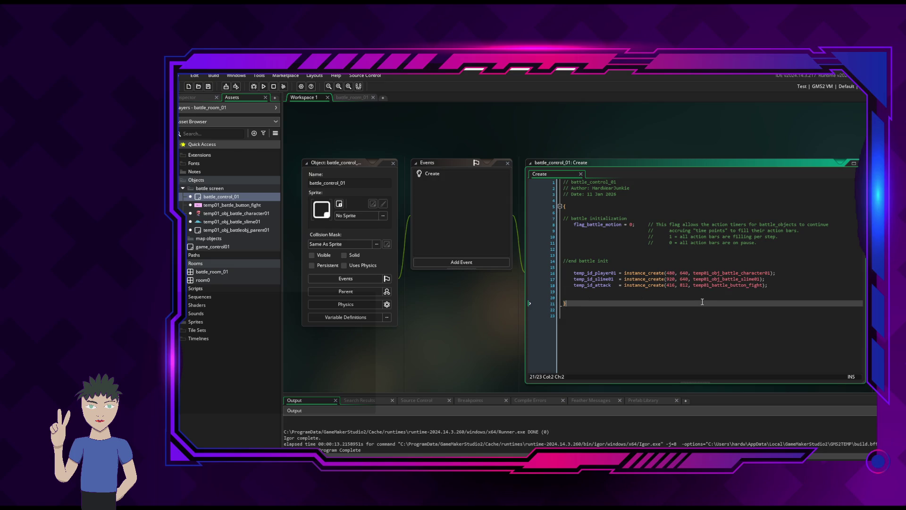
click(699, 297)
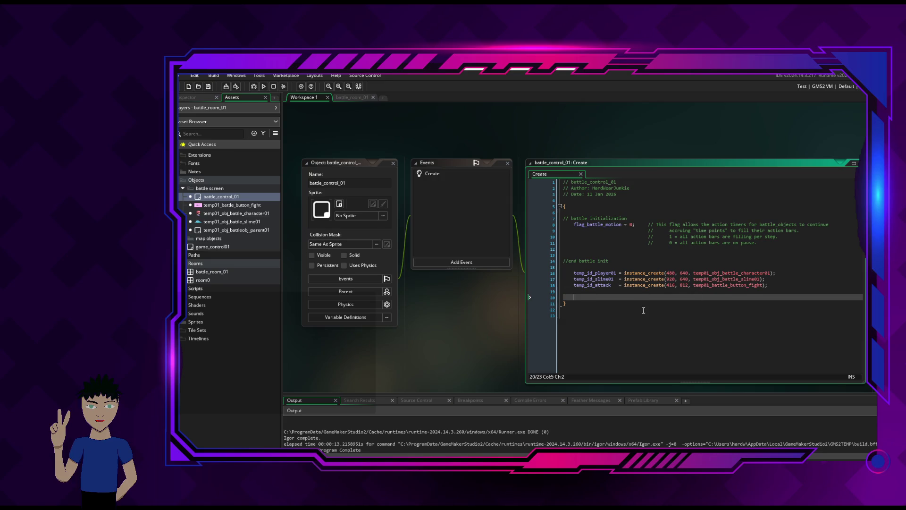
key(Down)
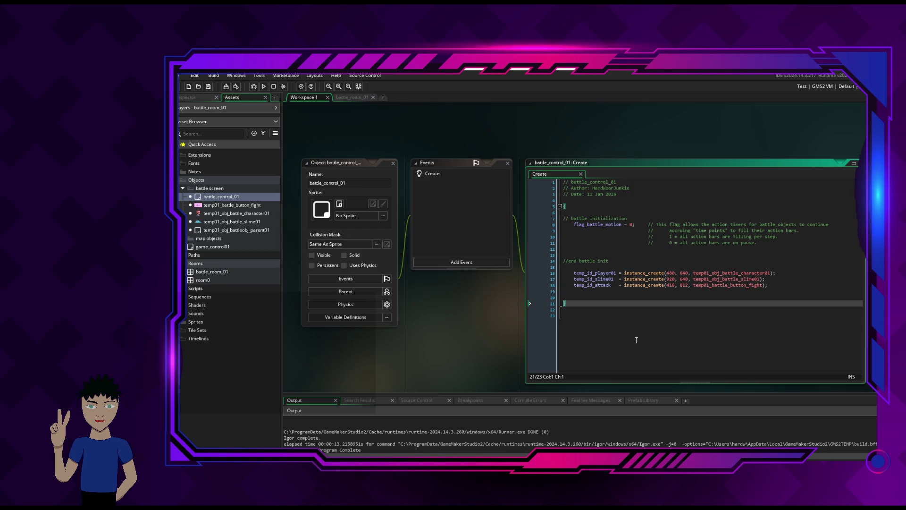
key(BackSpace)
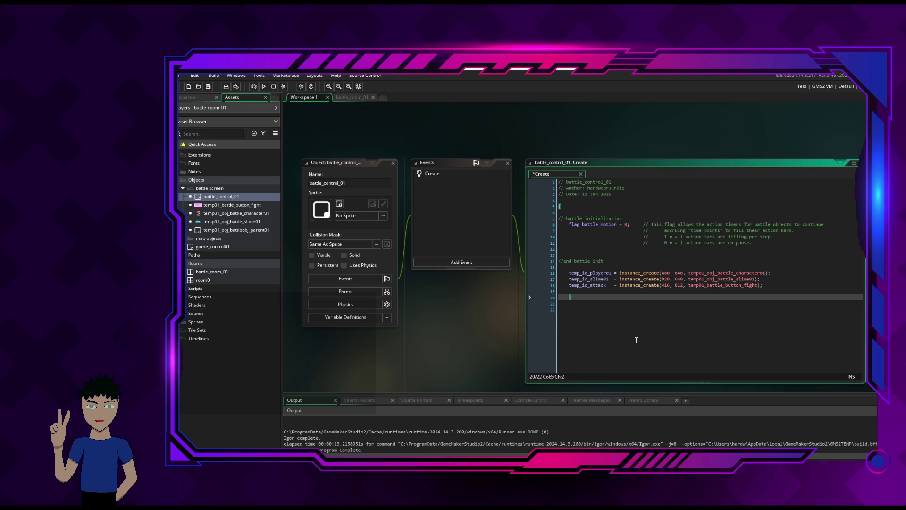
key(BackSpace)
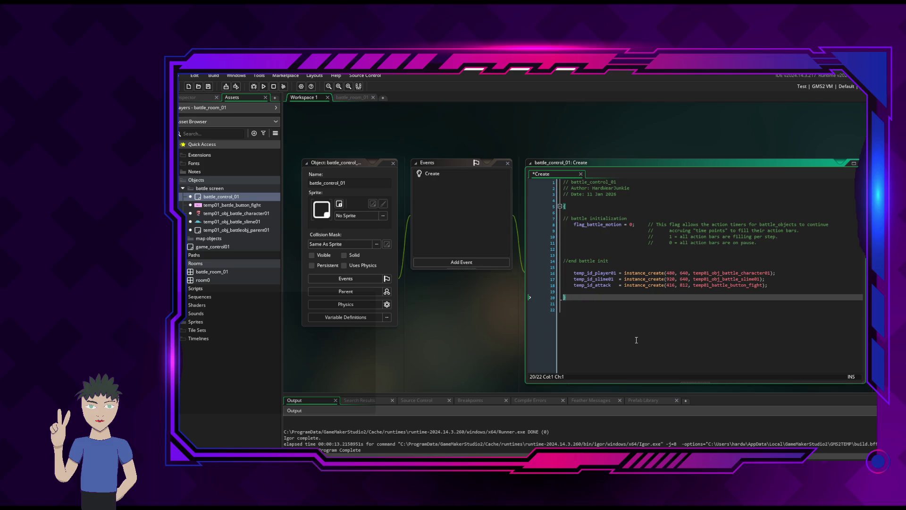
key(Right)
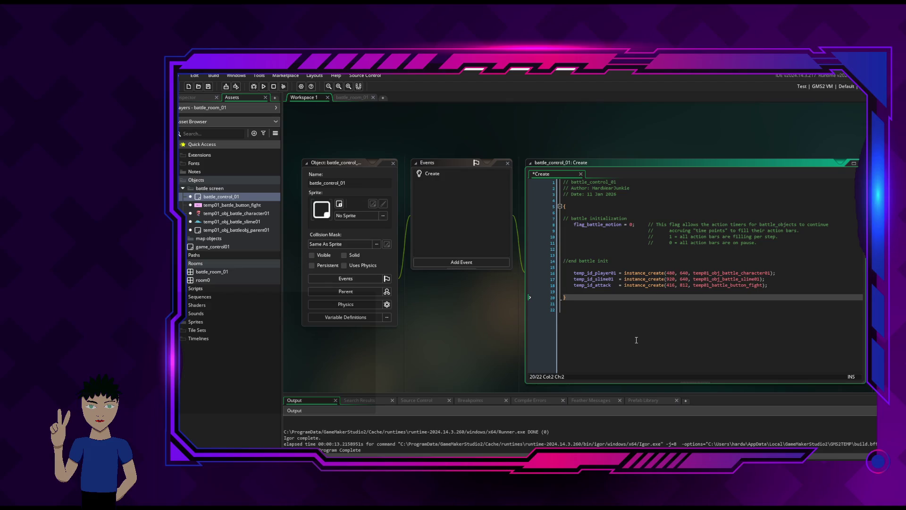
text(/end mai)
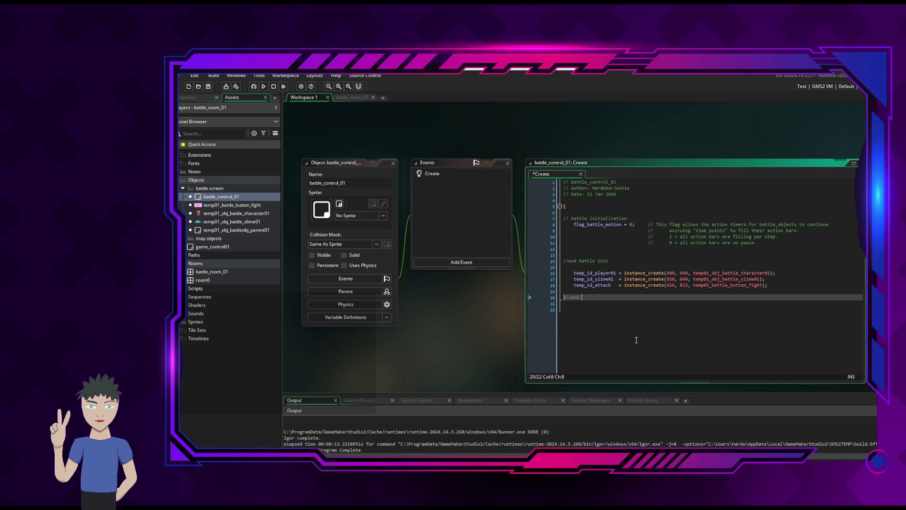
key(ctrl+s)
scroll(817, 232, up, 3)
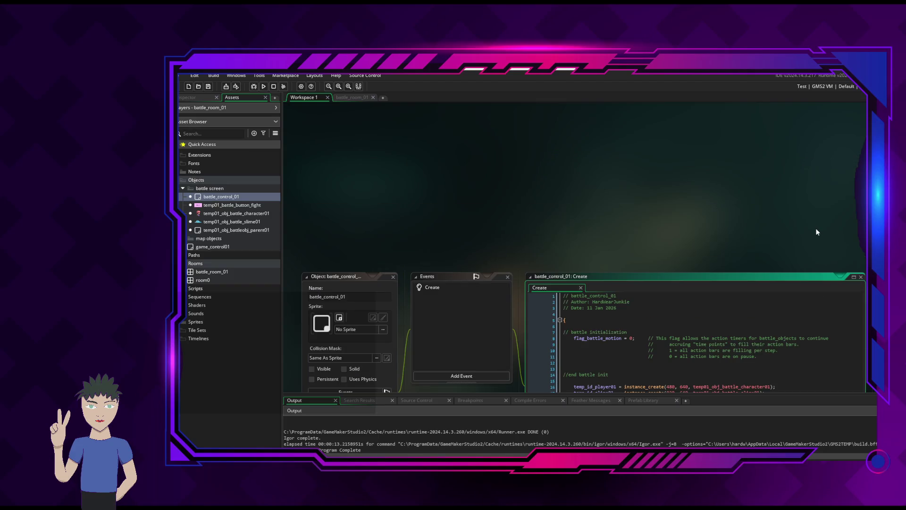
Insert a '// Date: 24 Feb 2026' line below the header's Date comment and save.
click(651, 308)
key(Return)
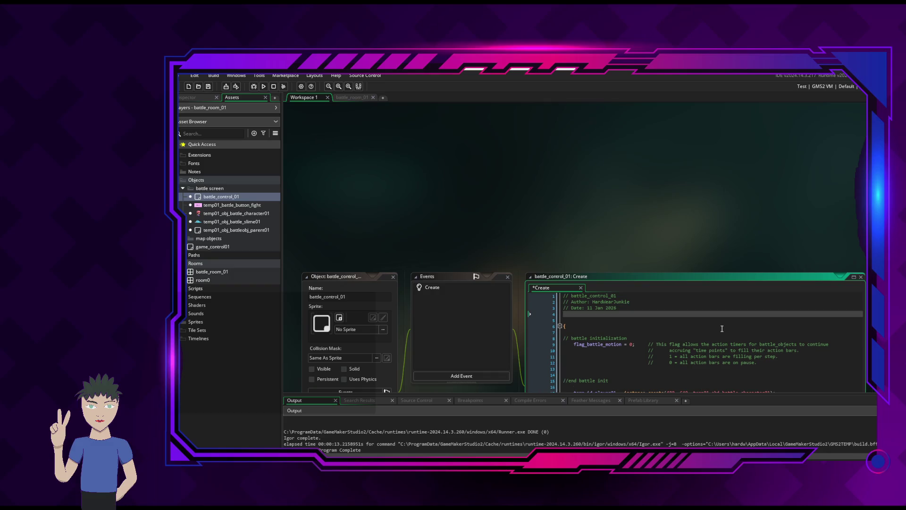
text(//Date:)
mouse_move(179, 235)
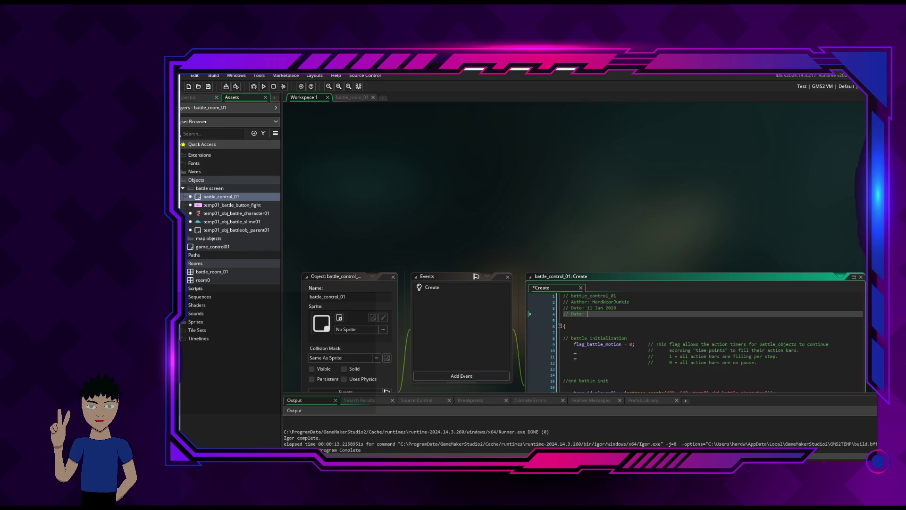
text(24 Feb 2026)
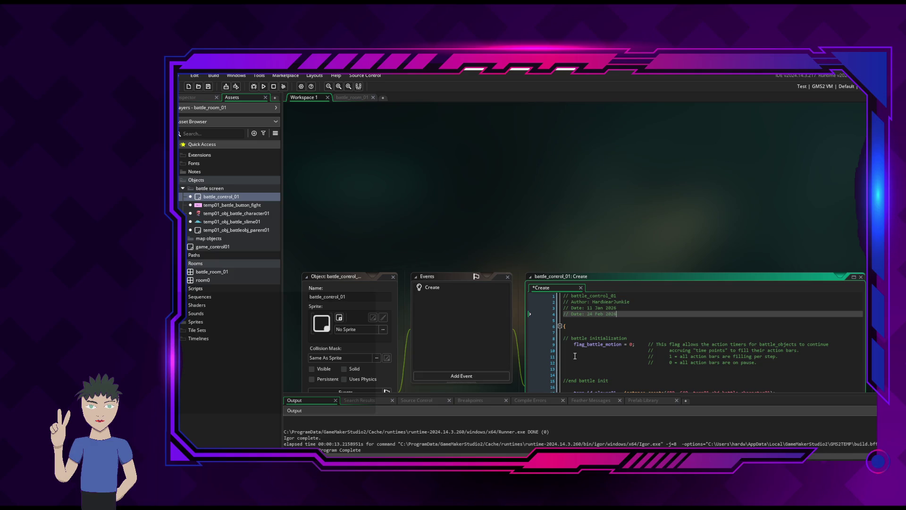
key(ctrl+s)
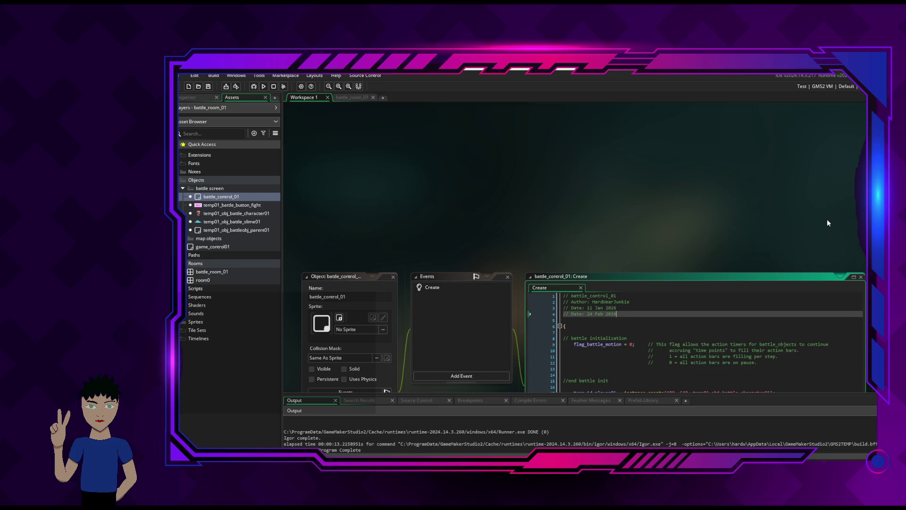
scroll(827, 219, down, 5)
scroll(827, 220, down, 1)
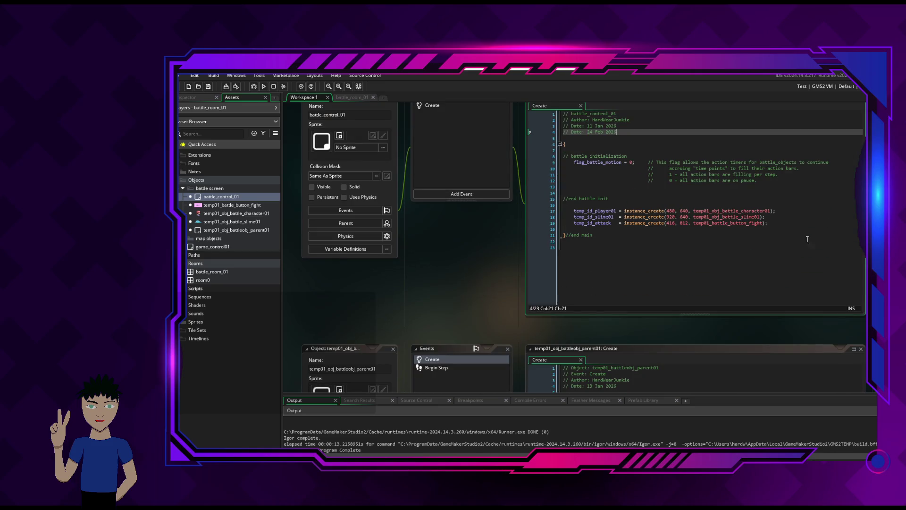
scroll(832, 255, down, 5)
scroll(721, 280, down, 6)
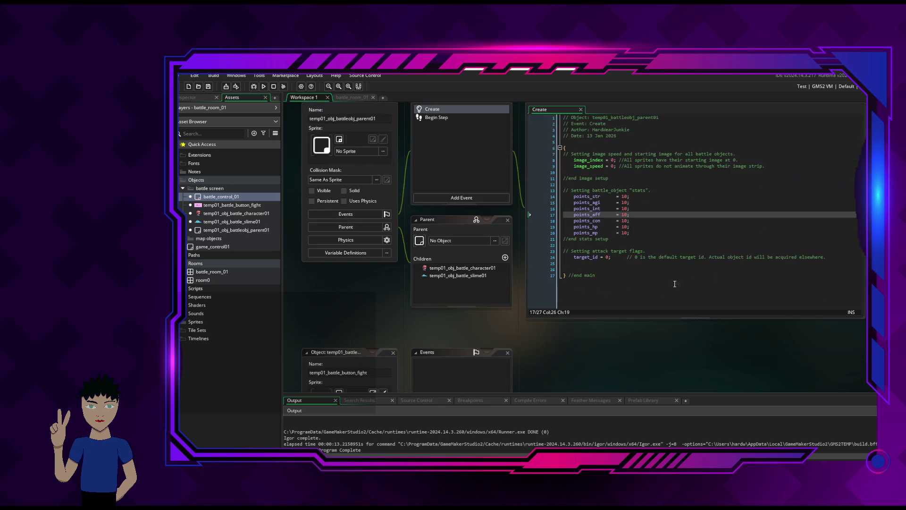
scroll(699, 284, up, 12)
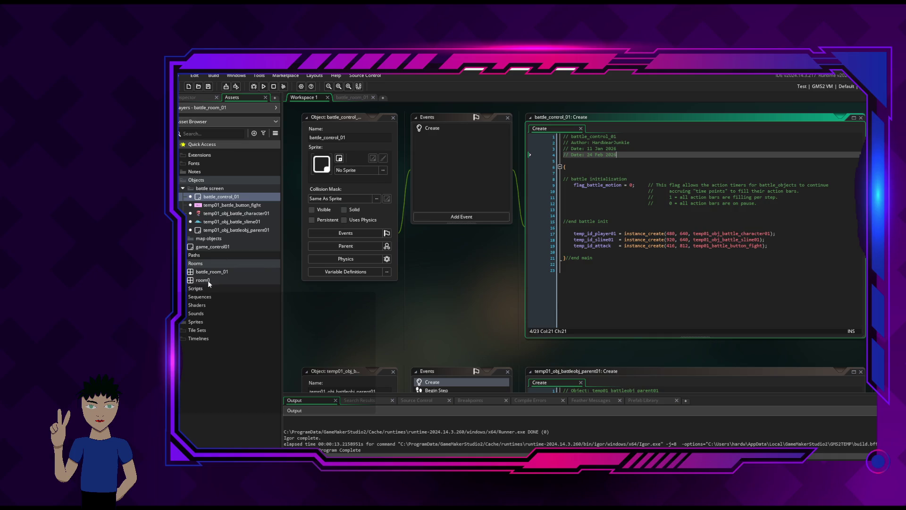
Switch from GameMaker to the OBS Studio window showing the Dev Recording scene.
mouse_move(179, 283)
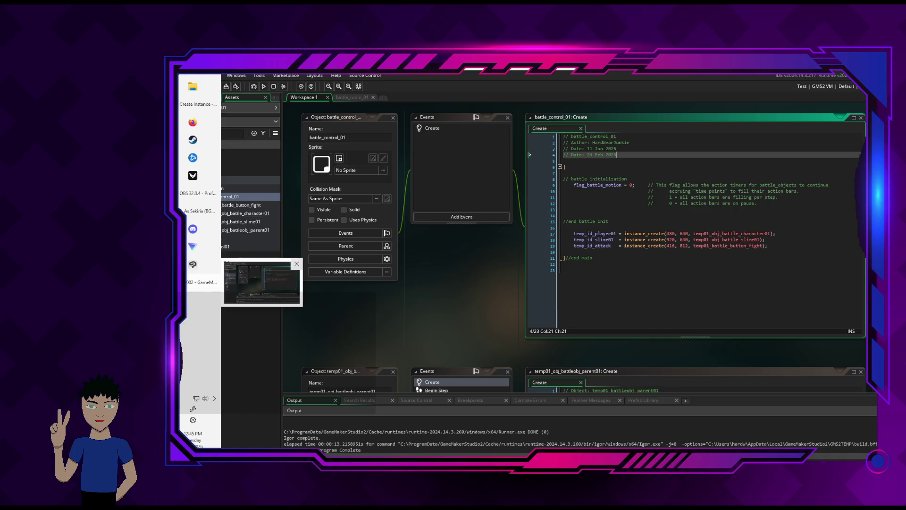
mouse_move(196, 211)
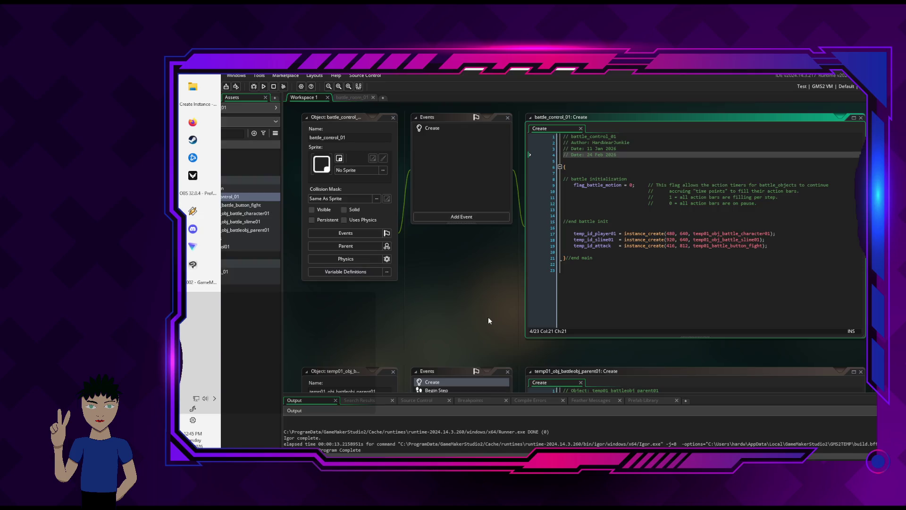
click(488, 318)
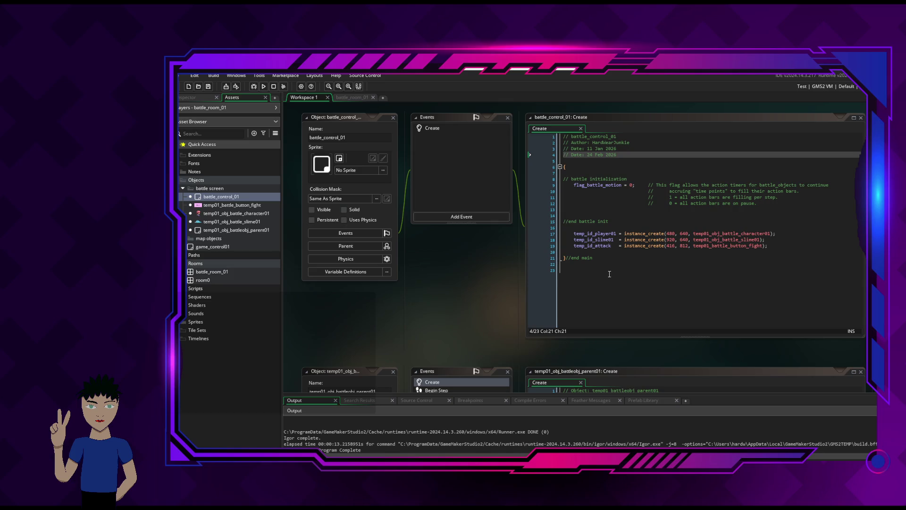
mouse_move(179, 255)
click(189, 193)
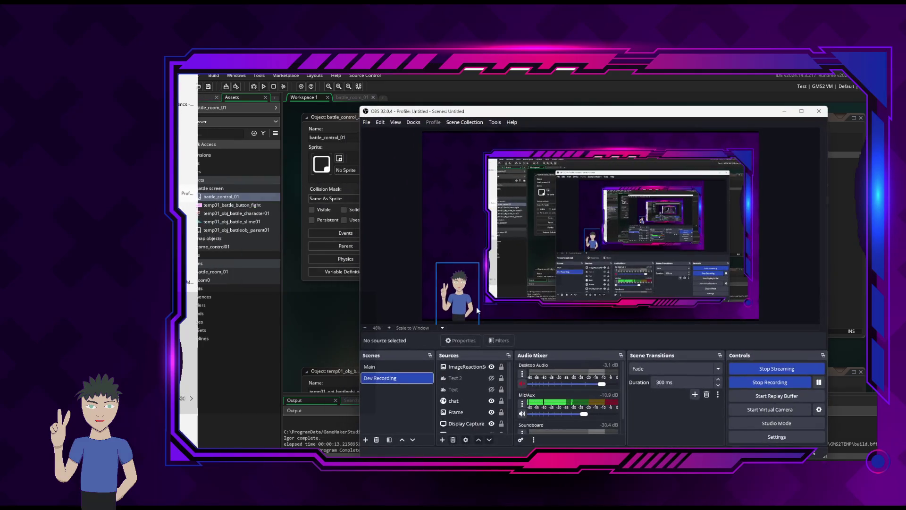
Turn on the Text 2 'Be Right Back' source, then bring GameMaker back to the front.
click(492, 378)
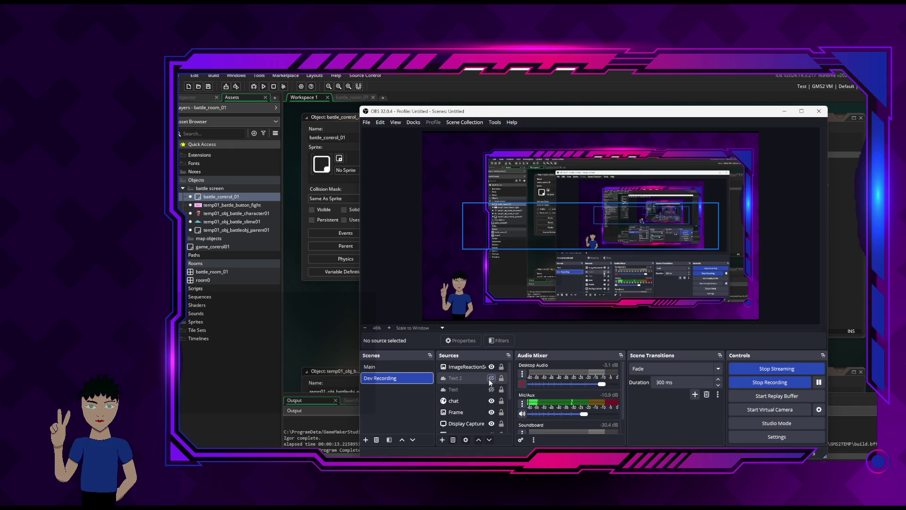
click(785, 111)
click(841, 71)
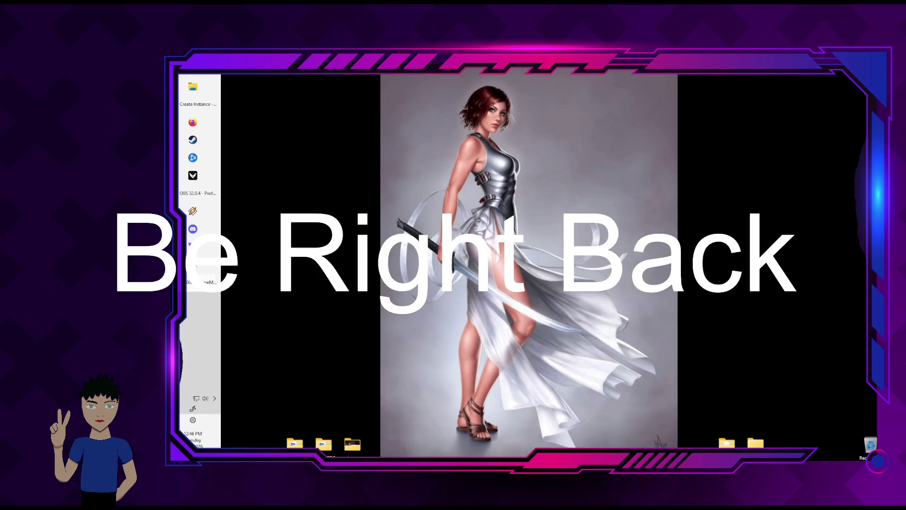
click(189, 284)
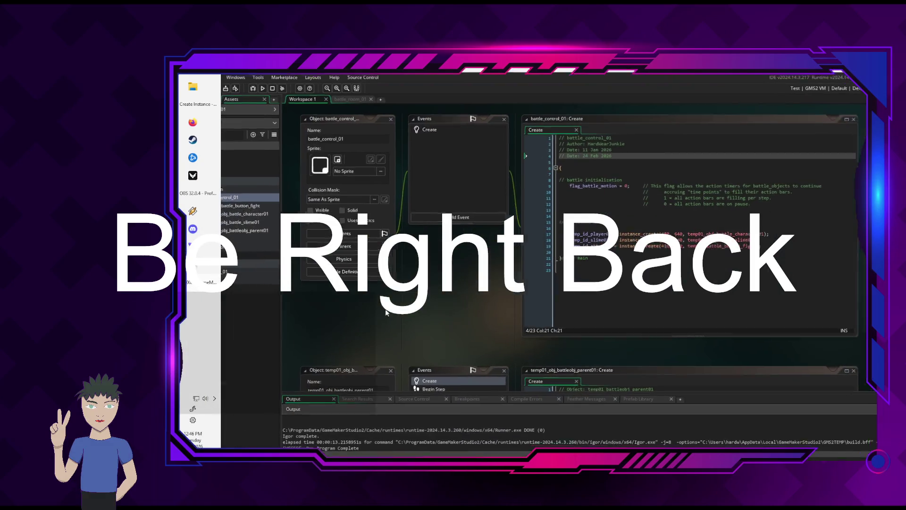
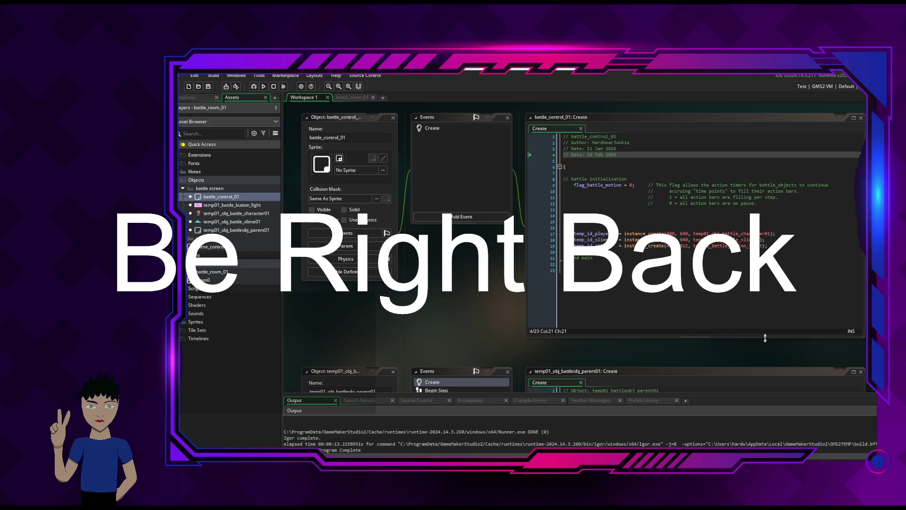
In OBS, hide the Be Right Back text overlay, start recording, then return to GameMaker.
key(alt+Tab)
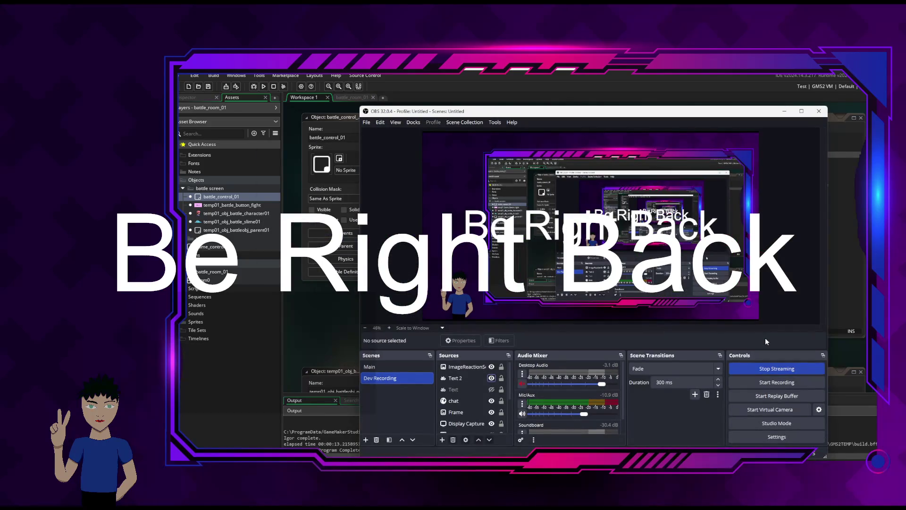
click(491, 378)
click(786, 380)
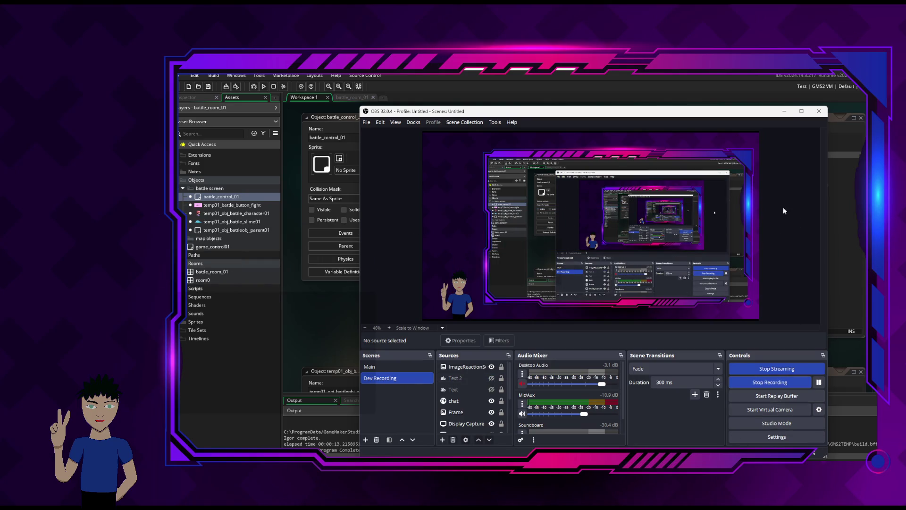
click(784, 111)
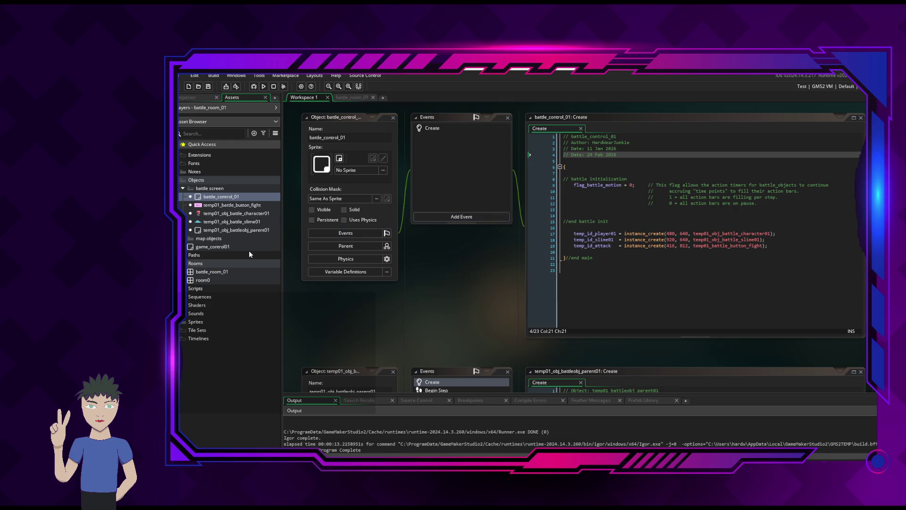
Duplicate temp01_battle_button_fight three times, creating fight_1, fight_2 and fight_3.
click(217, 205)
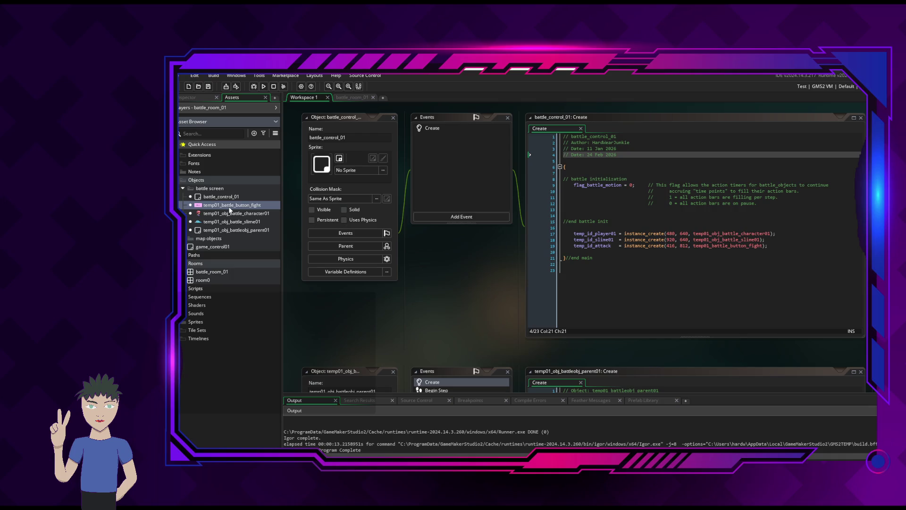
right_click(229, 207)
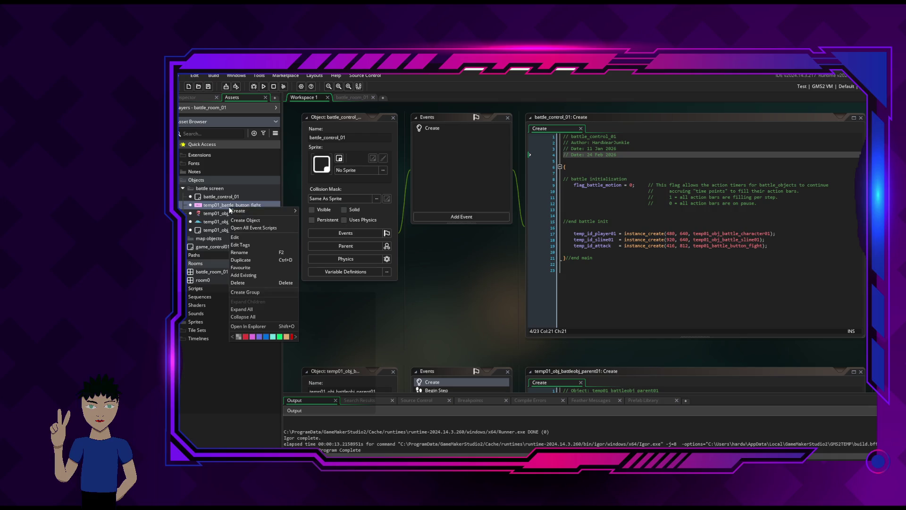
click(263, 260)
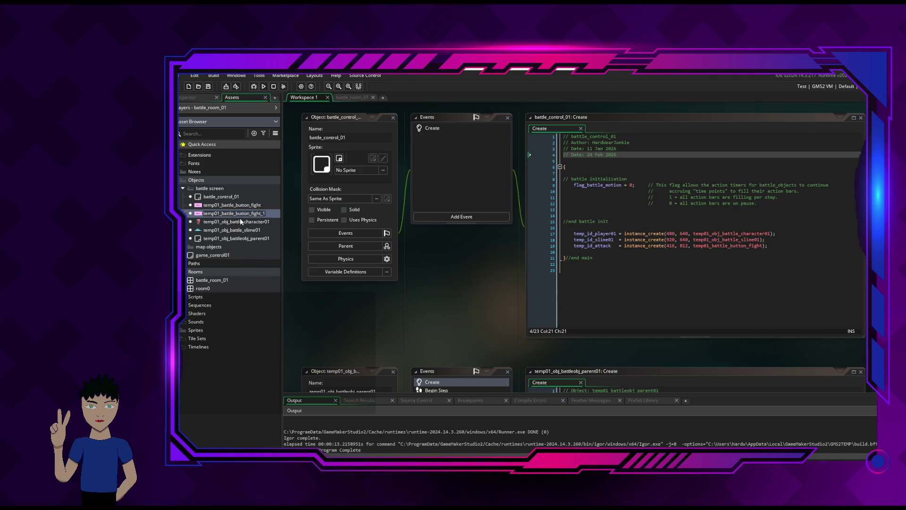
text(ter)
key(BackSpace)
key(BackSpace)
key(BackSpace)
click(228, 208)
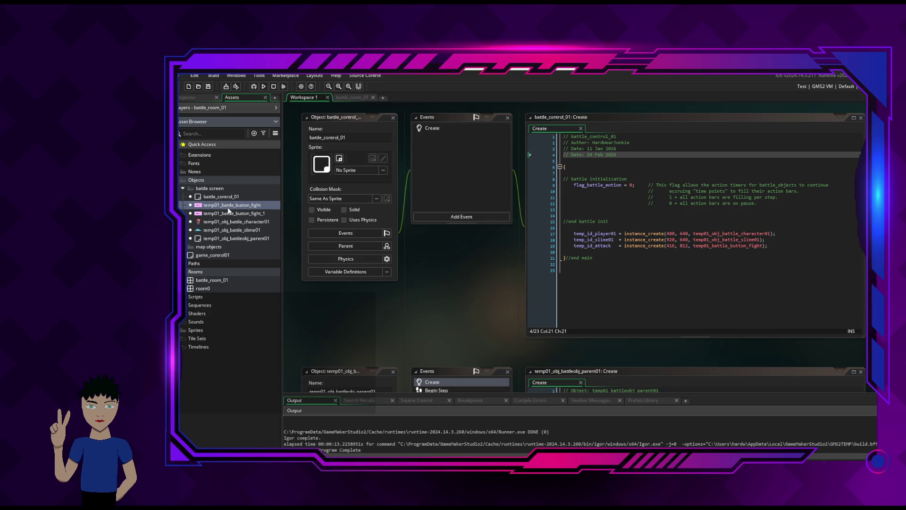
key(ctrl+d)
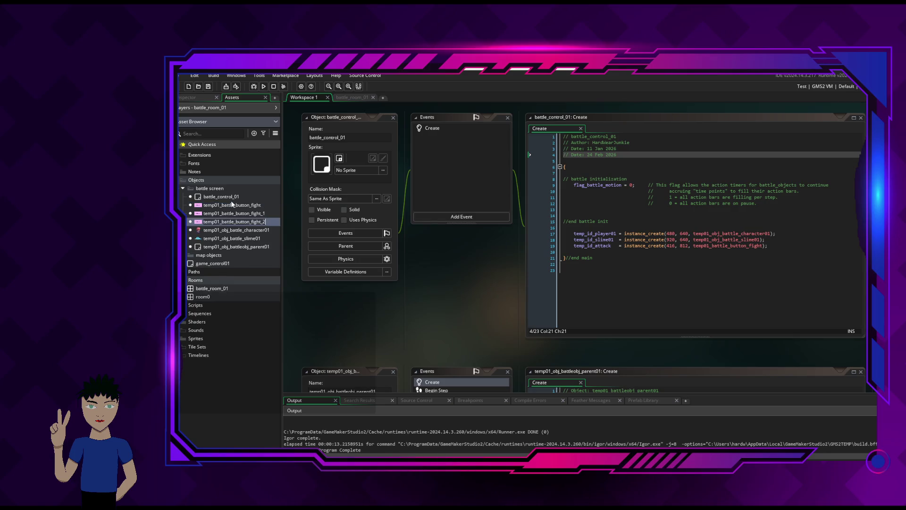
click(233, 205)
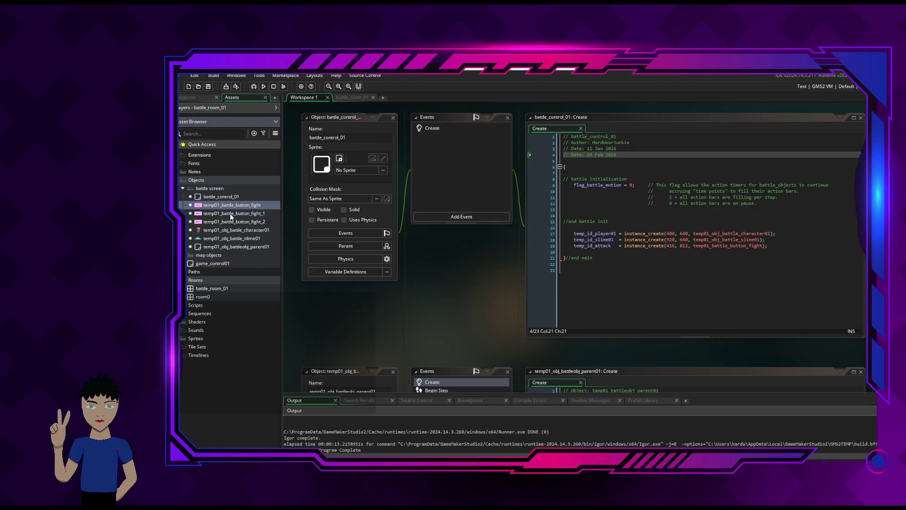
key(ctrl+d)
click(240, 215)
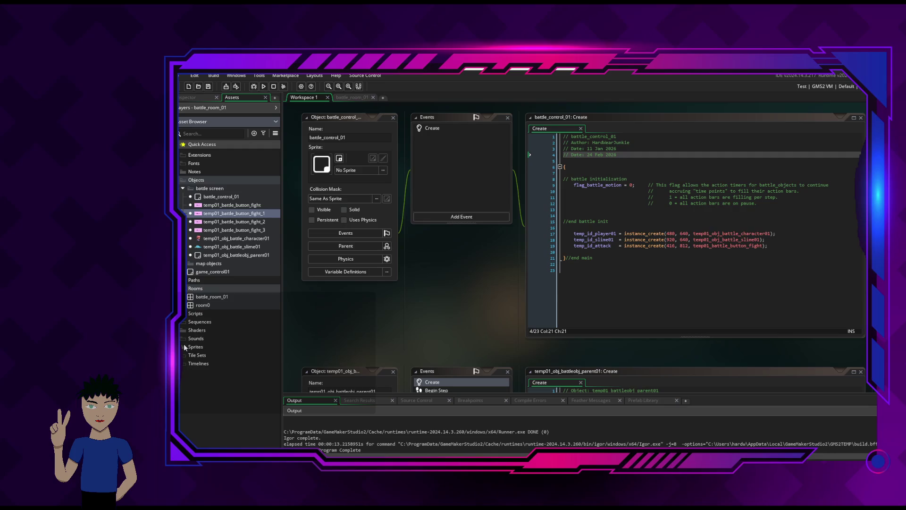
Expand Sprites > Action Buttons and open the temp01_battle_button_fight_1 object.
click(195, 346)
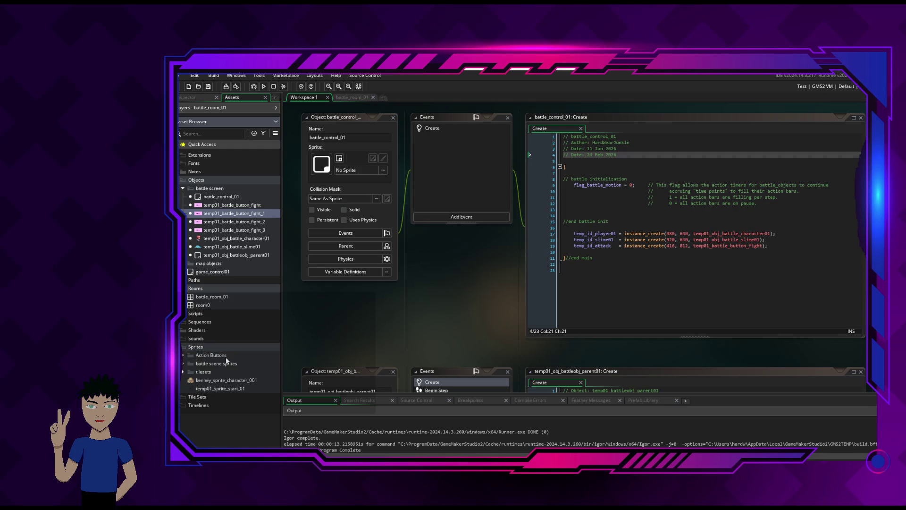
click(183, 363)
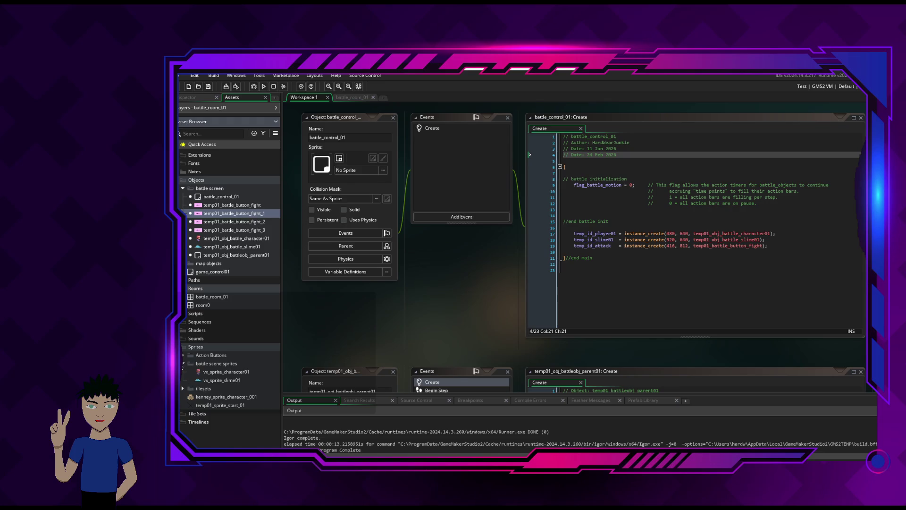
click(184, 363)
click(184, 355)
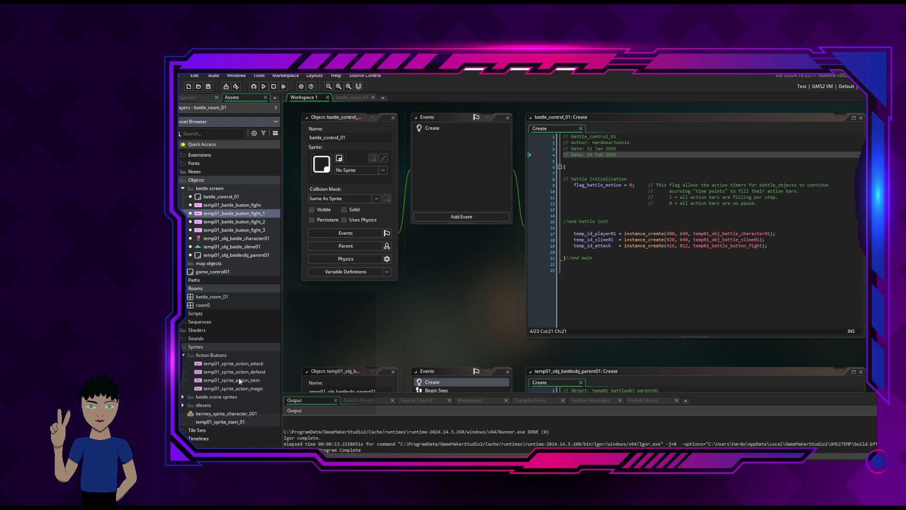
click(235, 390)
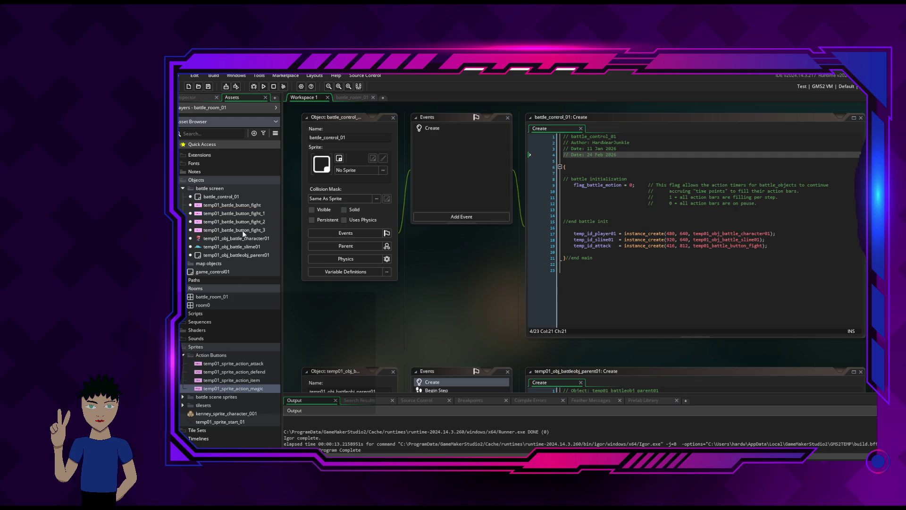
click(214, 215)
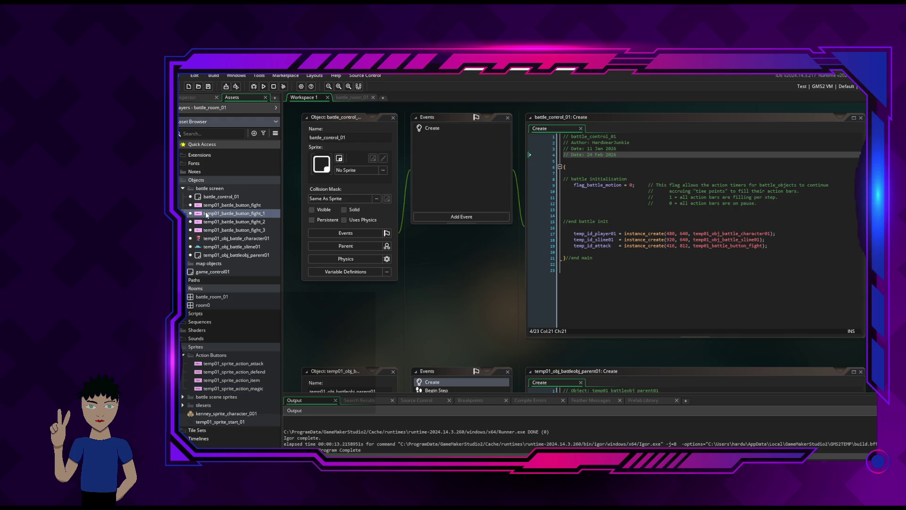
double_click(206, 214)
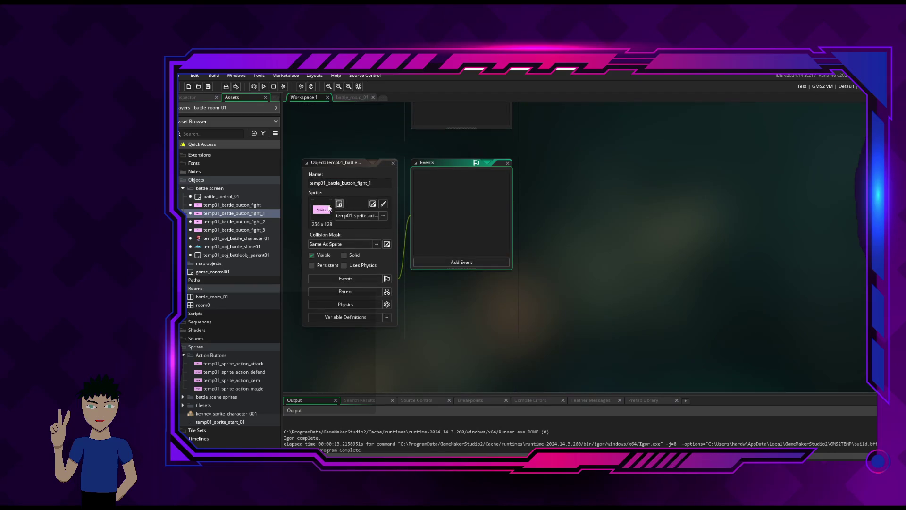
Assign the temp01_sprite_action_defend sprite to the fight_1 copy.
click(322, 213)
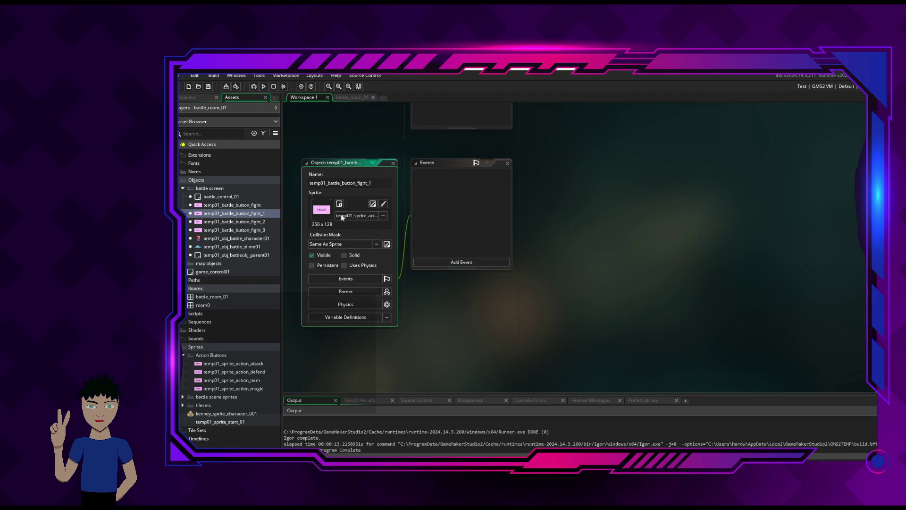
click(380, 216)
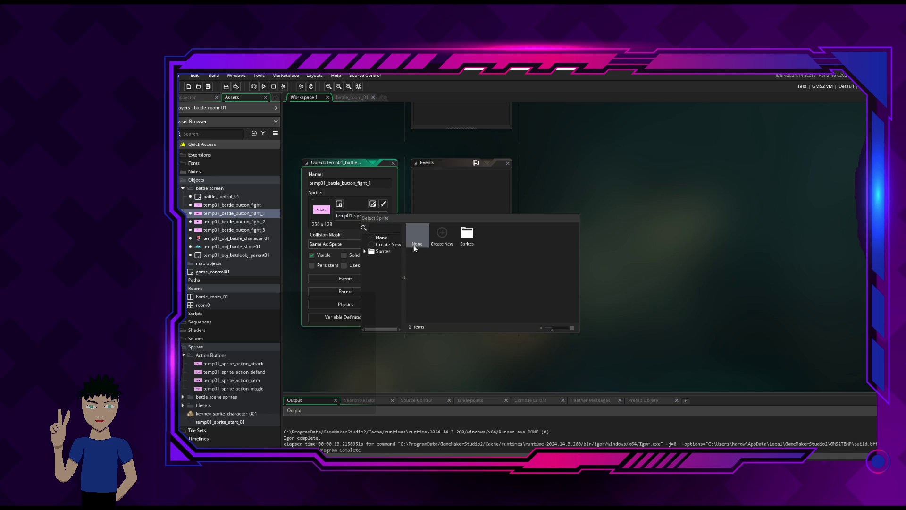
click(365, 251)
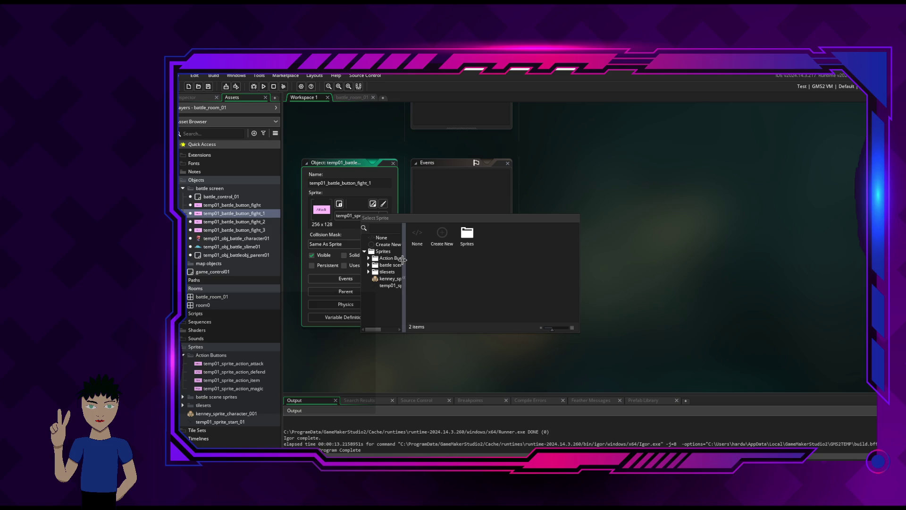
drag(405, 260, 430, 260)
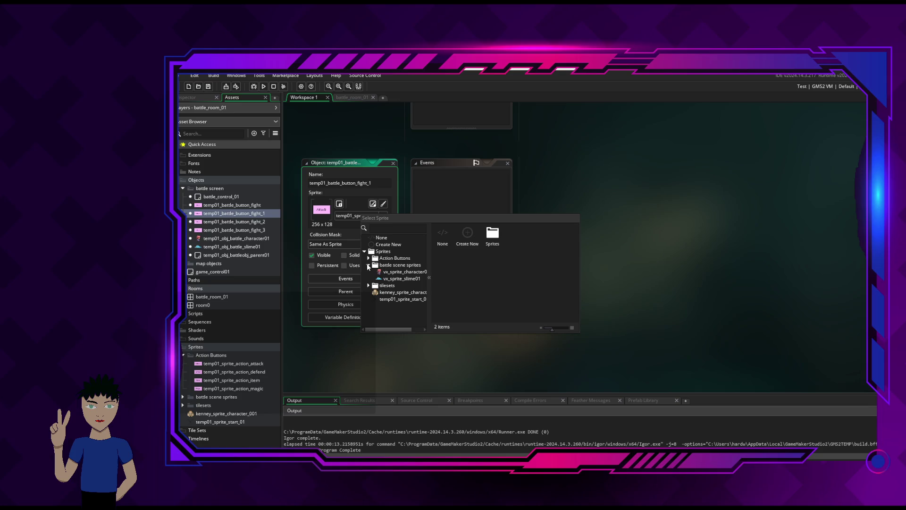
click(368, 258)
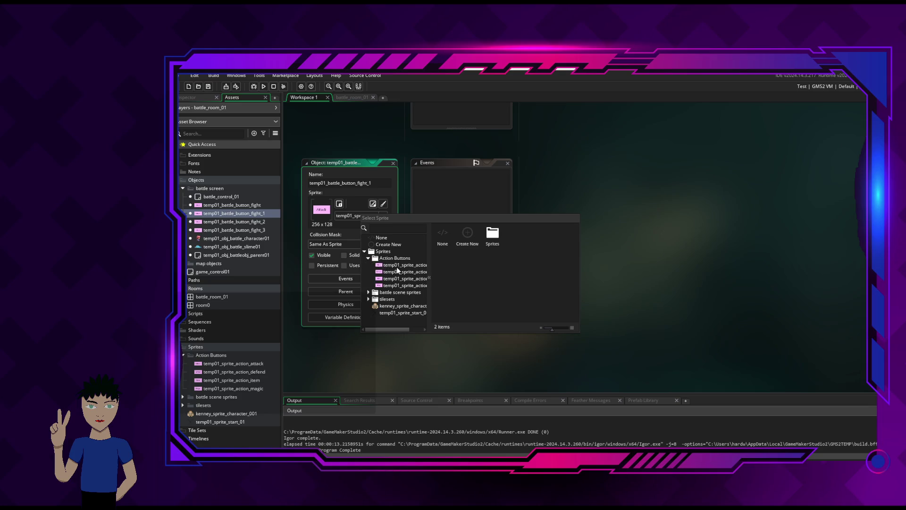
click(396, 273)
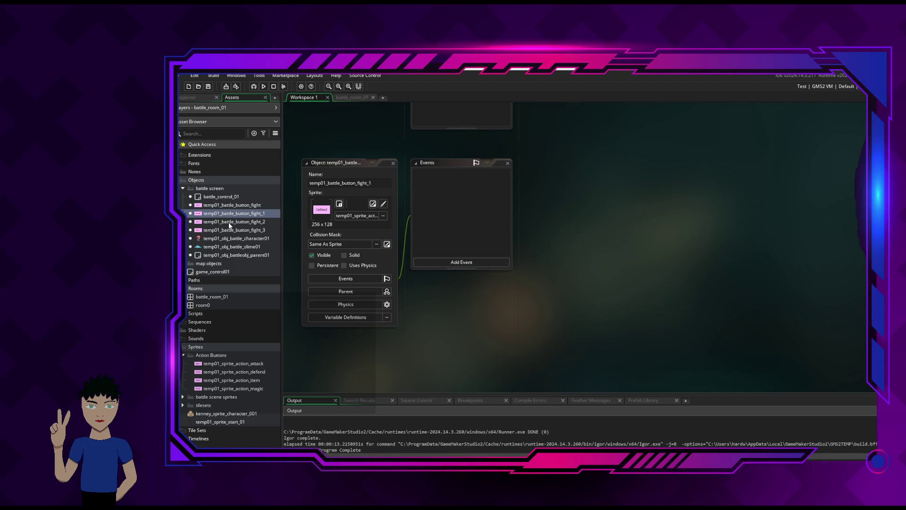
Rename the first two copies temp01_battle_button_defend and temp01_battle_button_item.
double_click(261, 215)
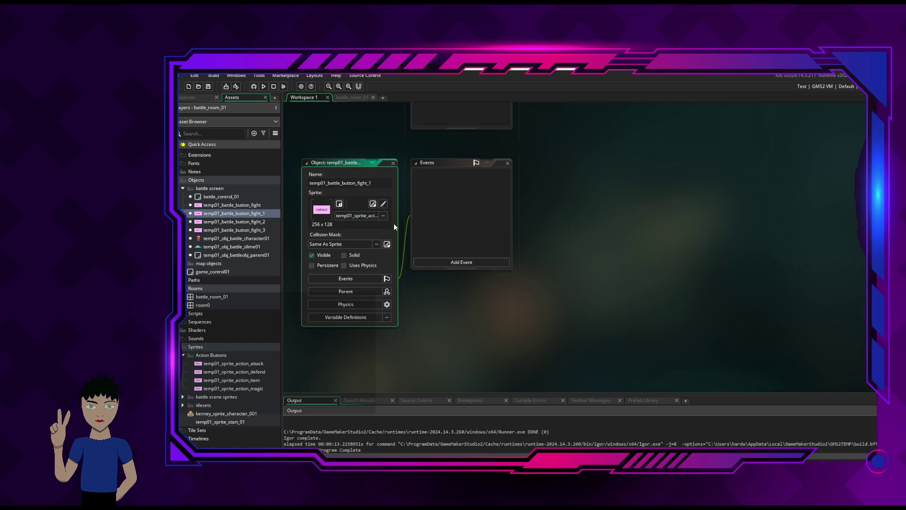
key(BackSpace)
key(BackSpace)
key(BackSpace)
text(defend)
click(241, 223)
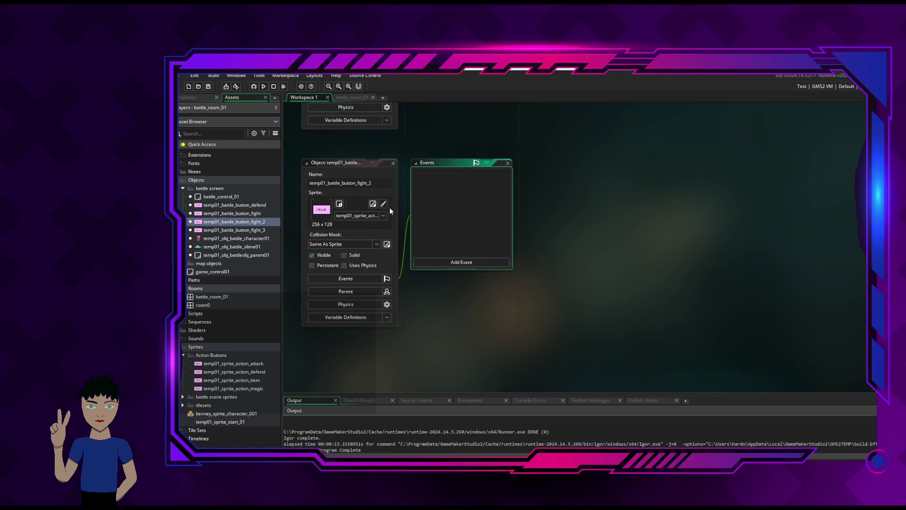
click(372, 183)
key(BackSpace)
key(BackSpace)
key(BackSpace)
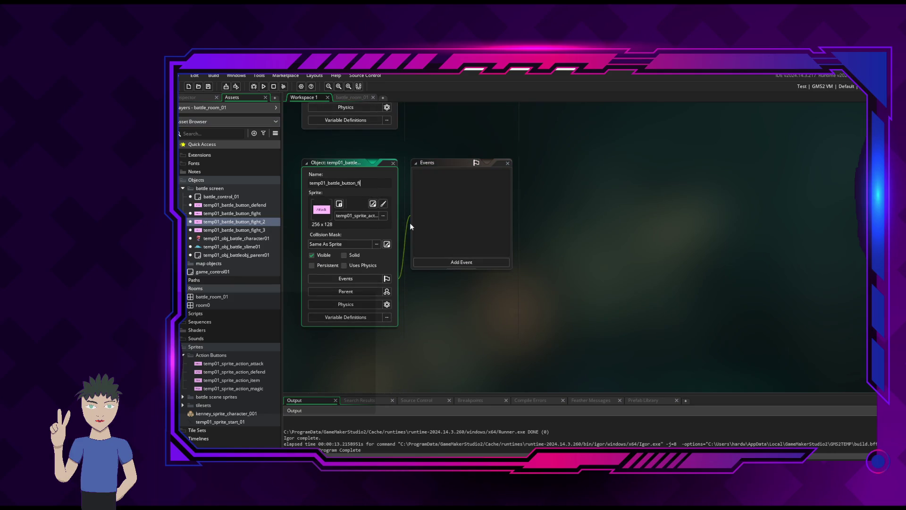
text(item)
key(Return)
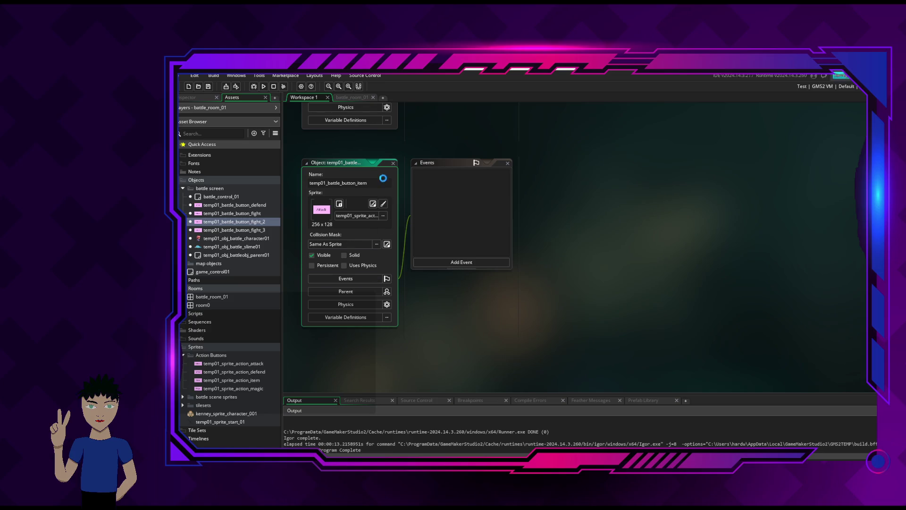
click(392, 164)
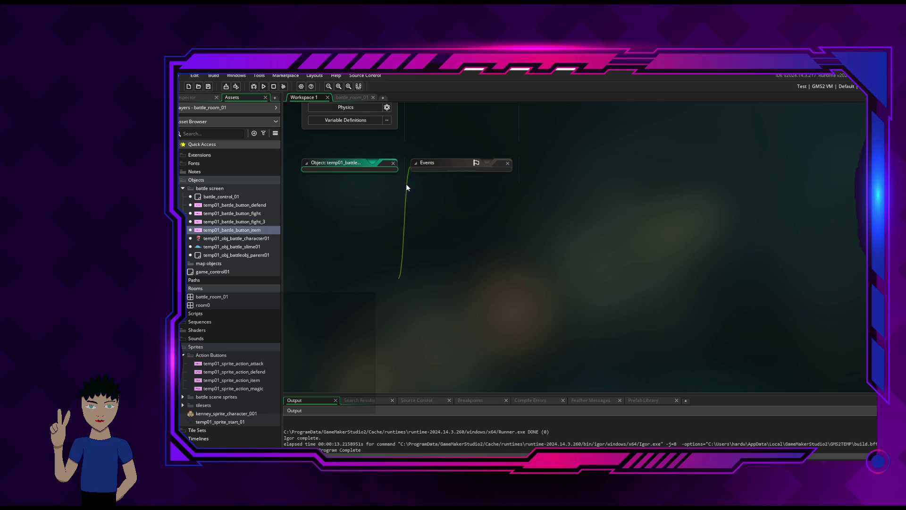
Open the temp01_battle_button_defend object's editor.
scroll(388, 158, up, 2)
scroll(389, 161, up, 3)
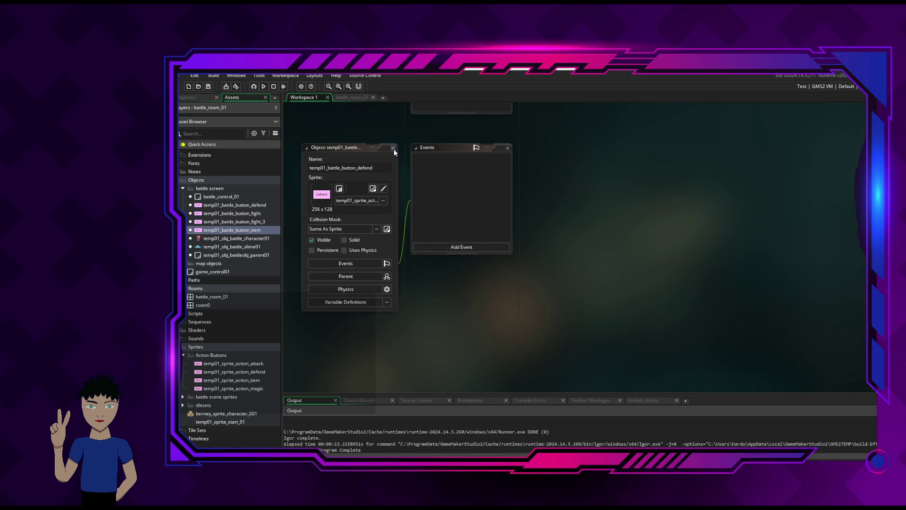
double_click(393, 148)
scroll(393, 192, down, 1)
scroll(392, 192, up, 3)
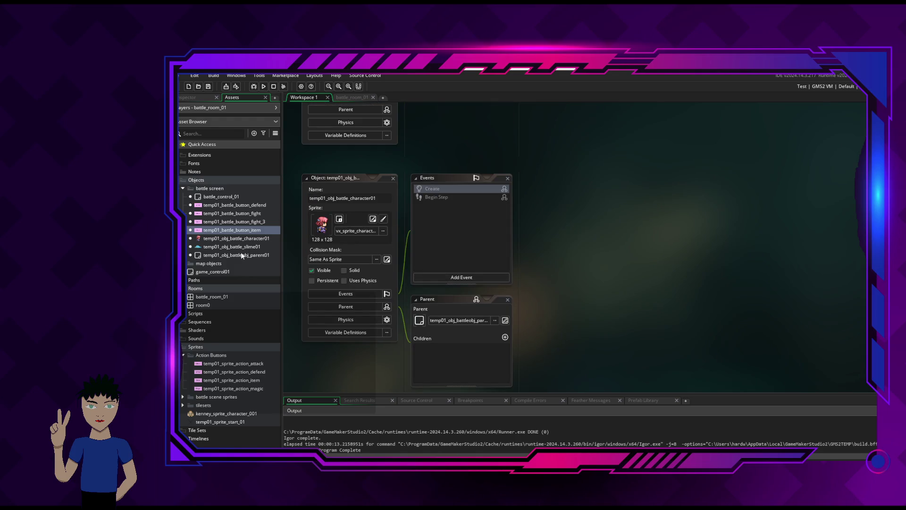
Rename temp01_battle_button_fight_3 to temp01_battle_button_magic.
click(244, 221)
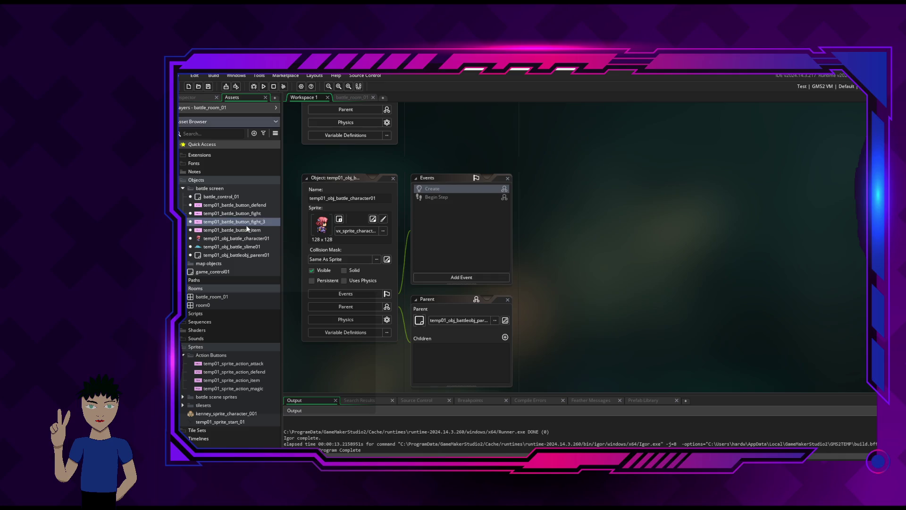
right_click(243, 223)
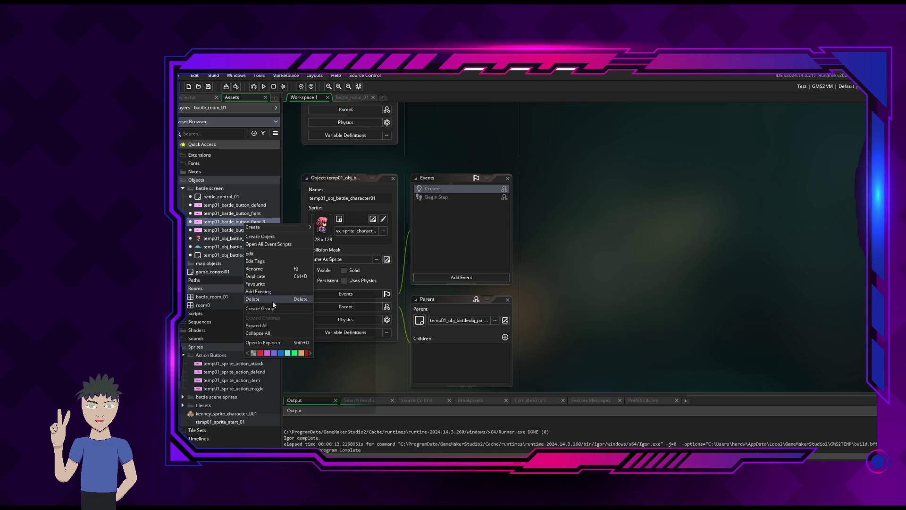
key(Escape)
key(BackSpace)
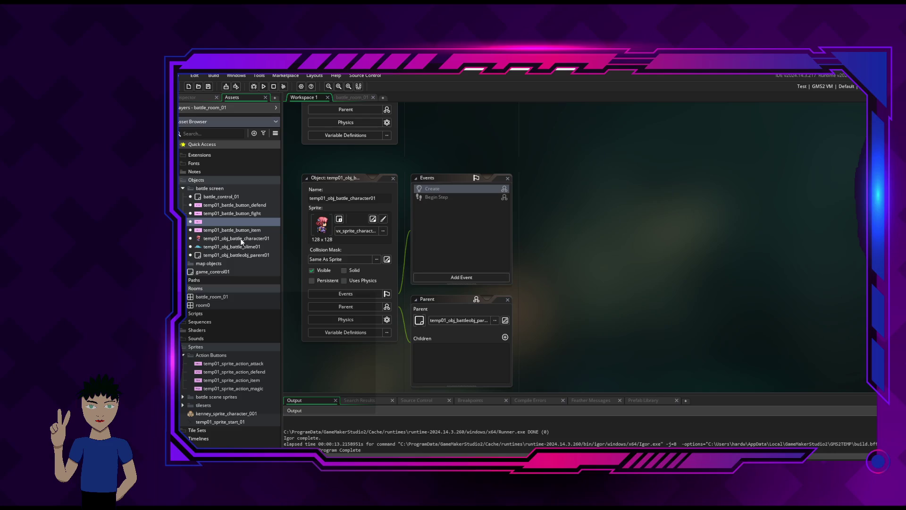
key(Escape)
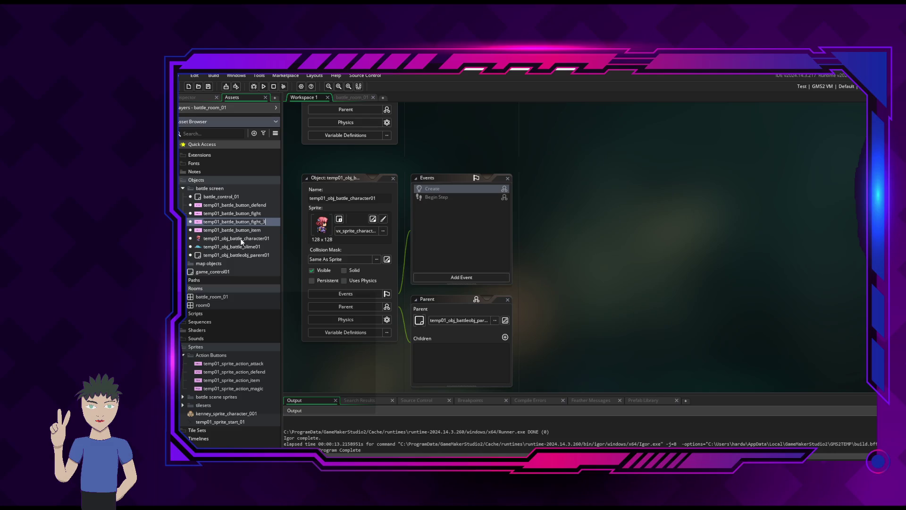
key(BackSpace)
key(BackSpace)
key(BackSpace)
key(BackSpace)
text(magic)
key(Return)
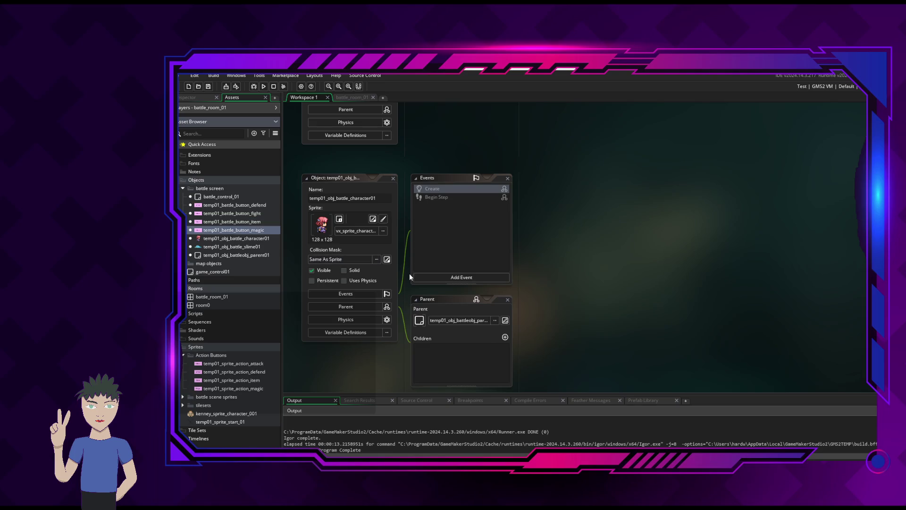
Open the original temp01_battle_button_fight object for editing.
click(262, 205)
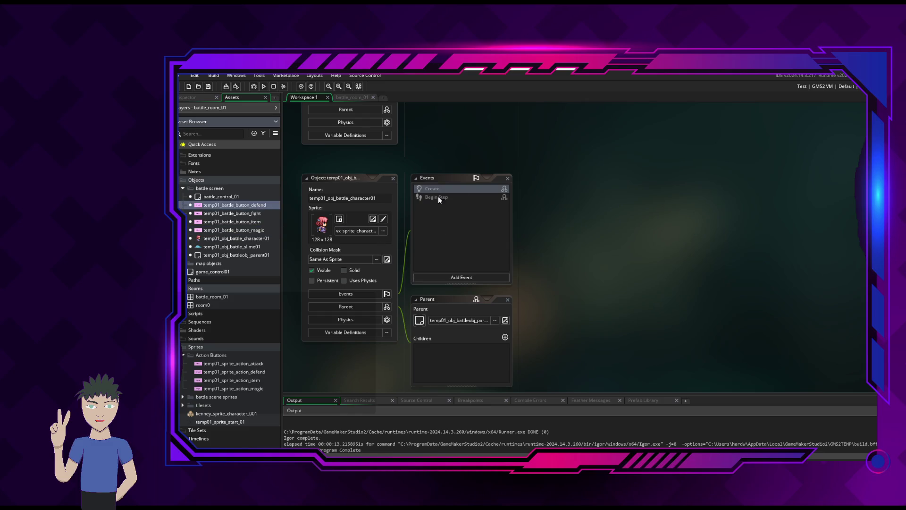
click(393, 178)
double_click(244, 213)
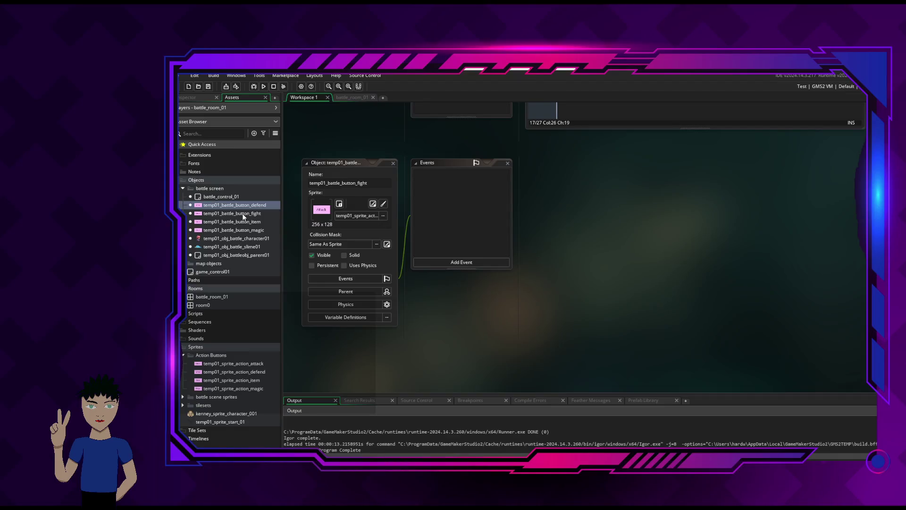
Give temp01_battle_button_defend its Action Buttons sprite.
click(244, 215)
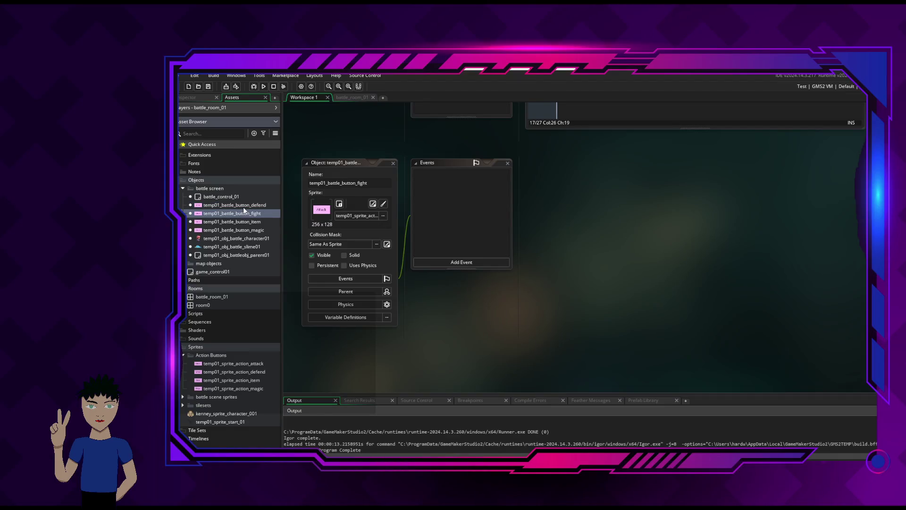
click(244, 208)
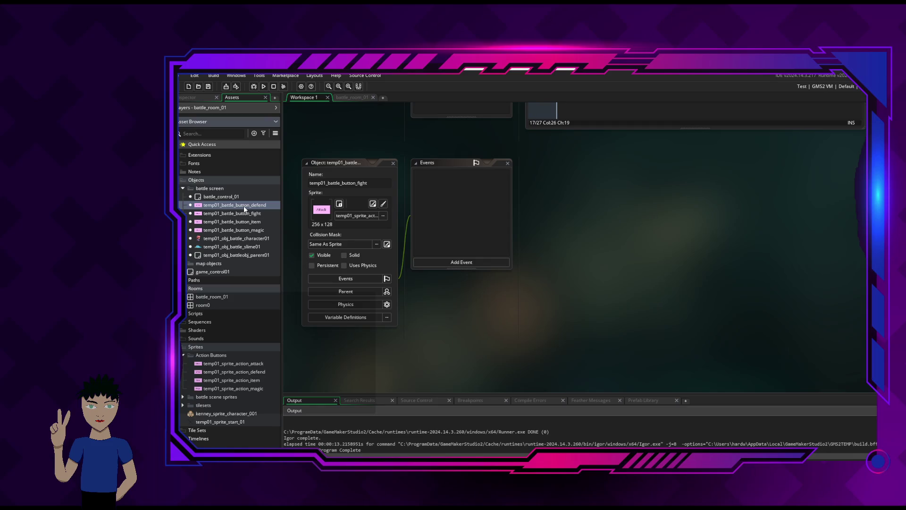
double_click(244, 206)
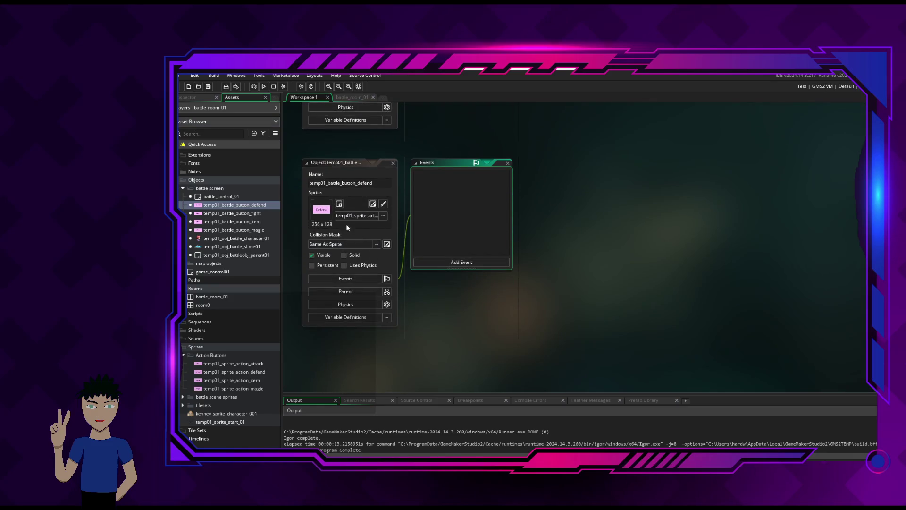
click(371, 218)
click(355, 251)
click(359, 258)
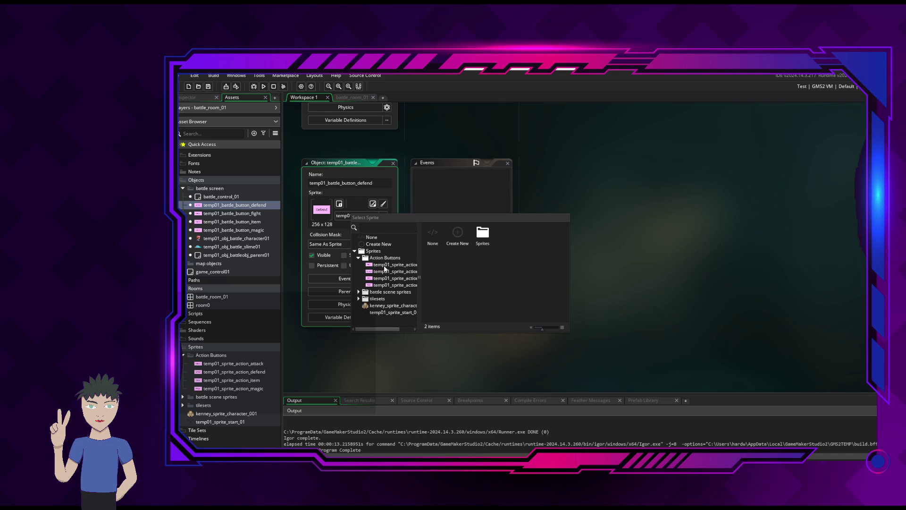
drag(419, 262, 445, 257)
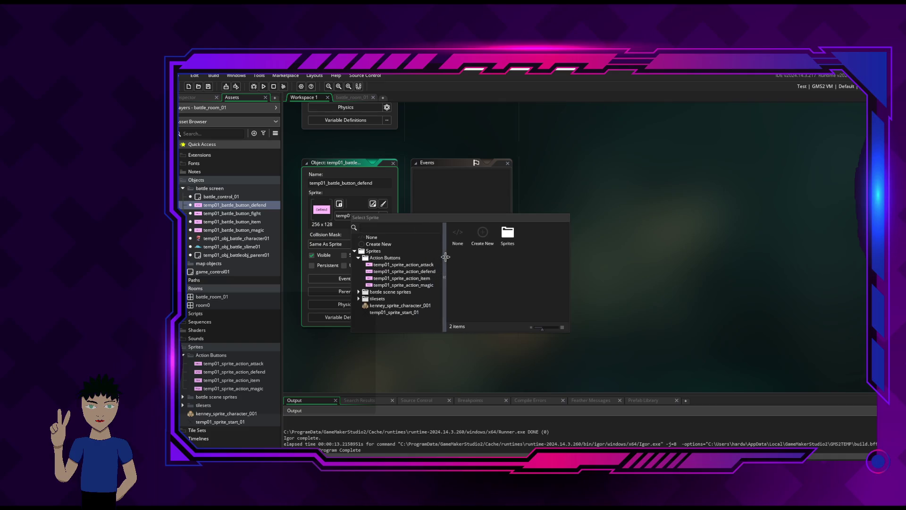
click(399, 278)
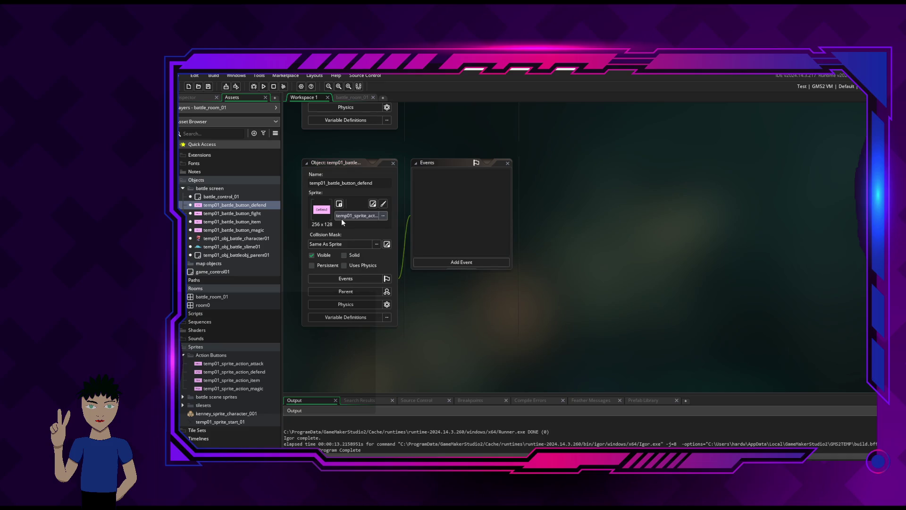
Assign the item action sprite to temp01_battle_button_item.
click(239, 222)
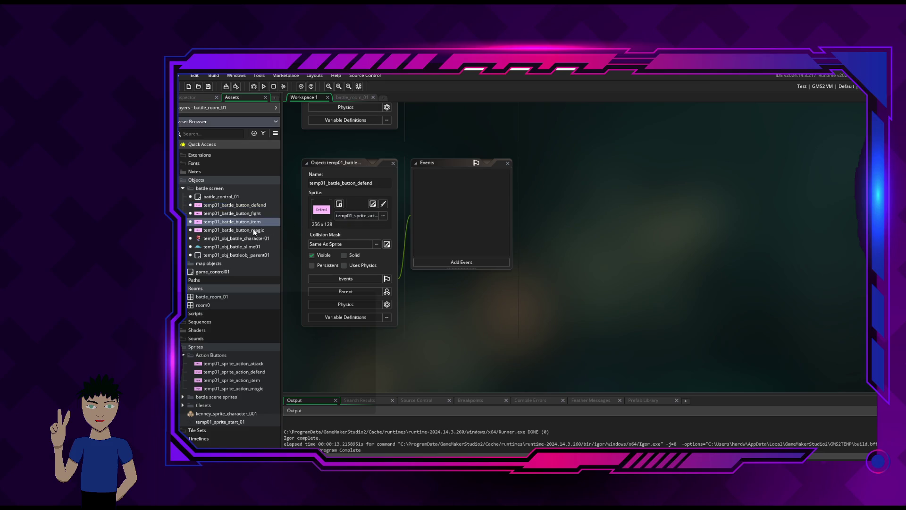
double_click(254, 223)
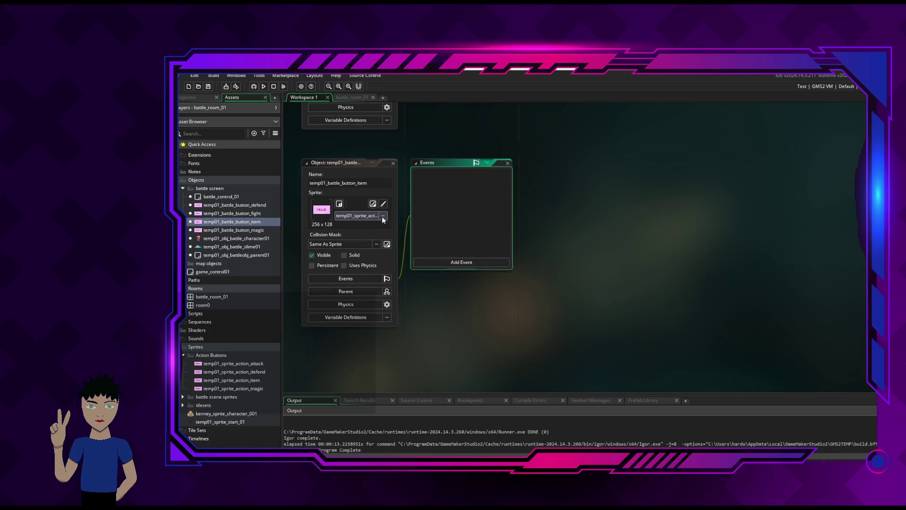
click(379, 216)
click(369, 253)
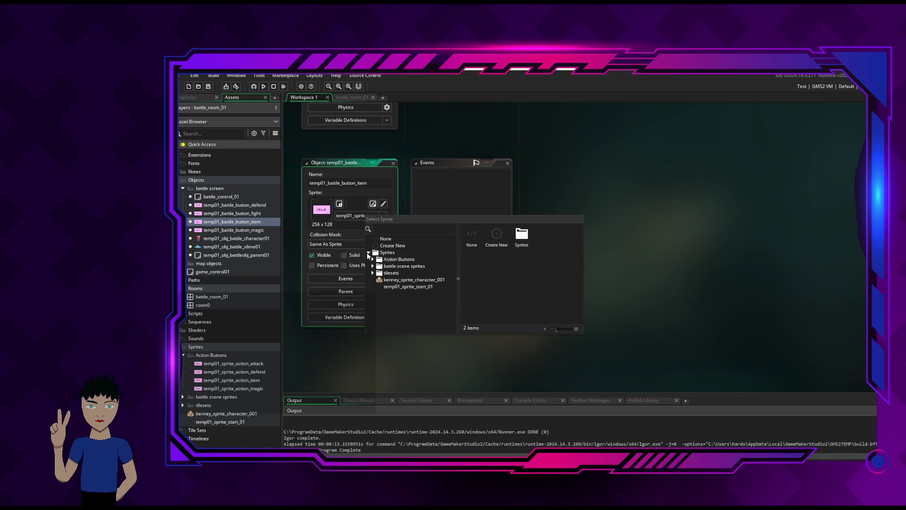
click(373, 259)
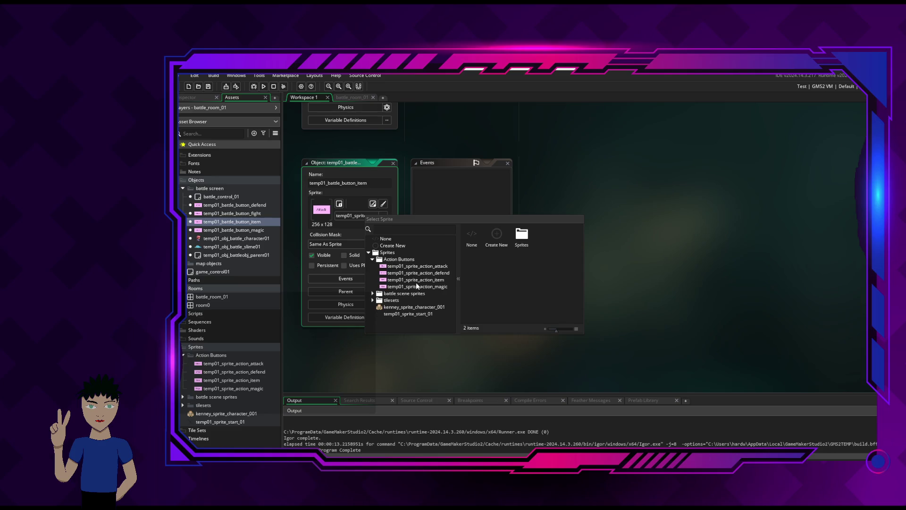
click(415, 279)
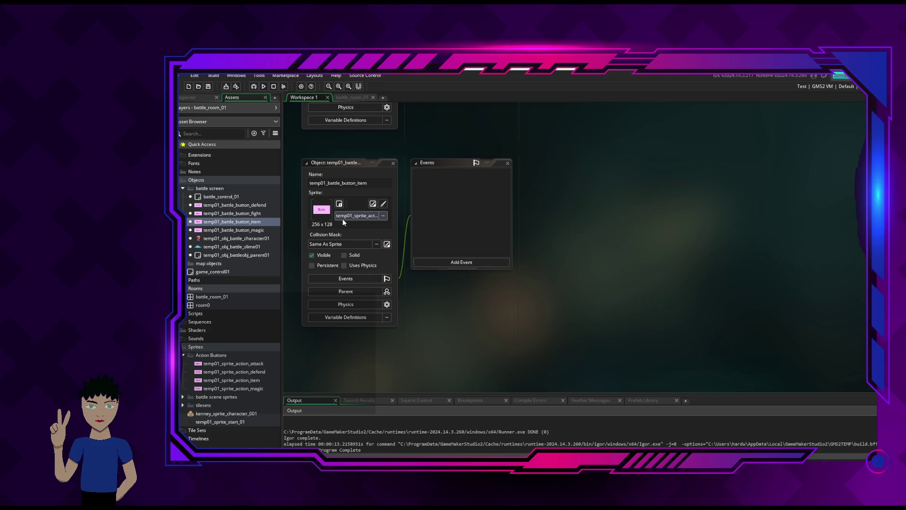
Assign the magic action sprite to temp01_battle_button_magic.
double_click(213, 231)
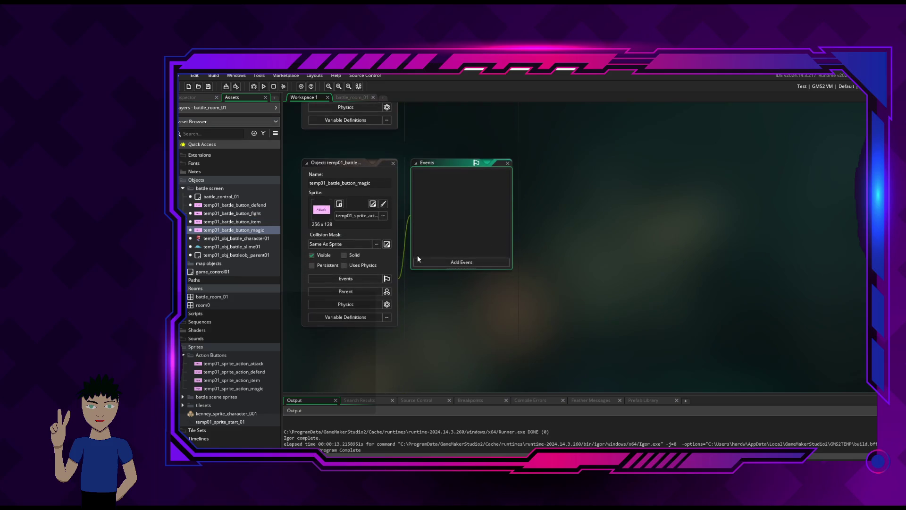
click(381, 216)
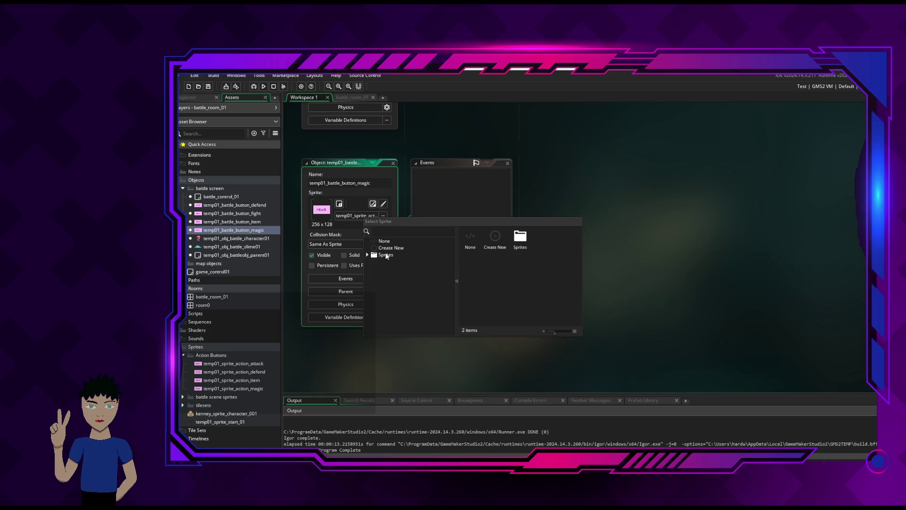
click(367, 255)
click(371, 262)
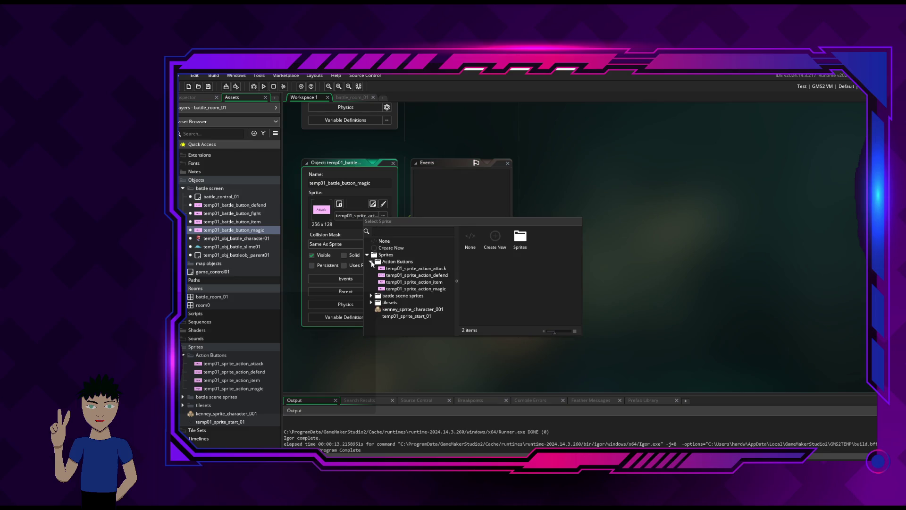
click(409, 288)
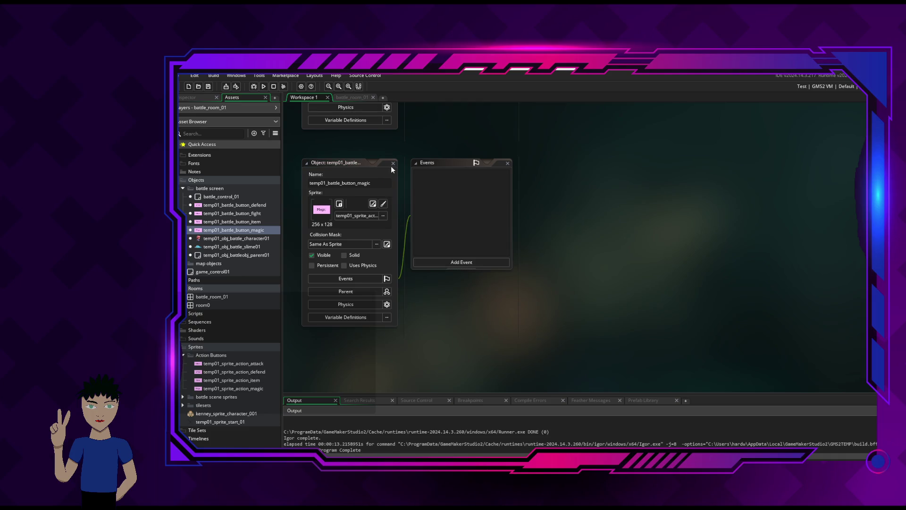
scroll(398, 170, down, 3)
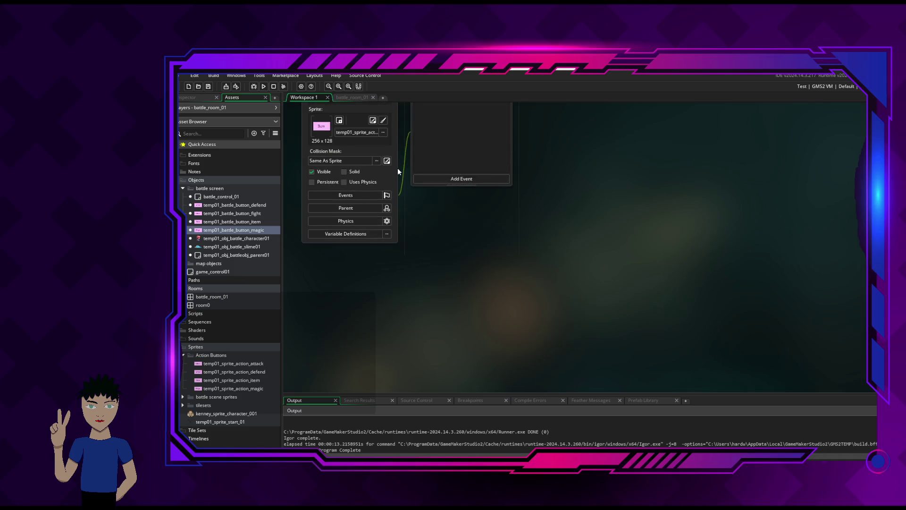
Close the defend, fight and battleobj_parent01 editors, leaving the workspace empty.
scroll(397, 168, down, 3)
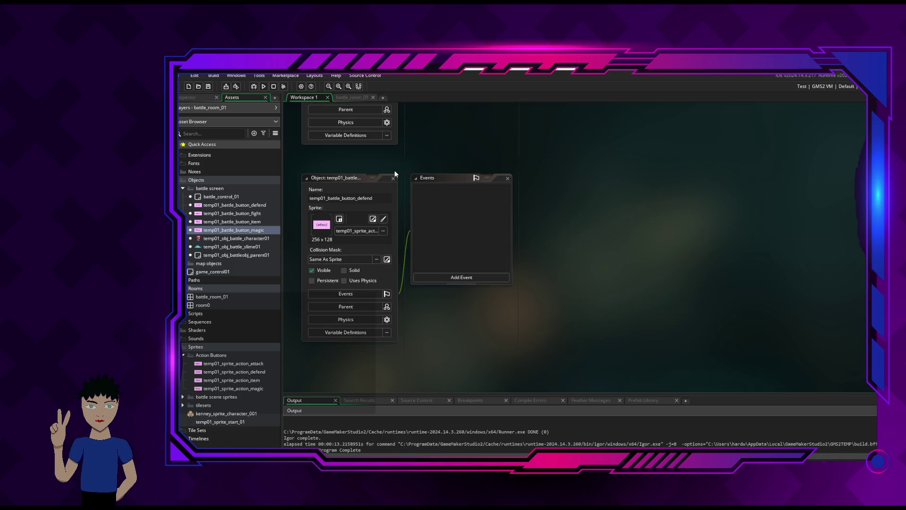
click(393, 177)
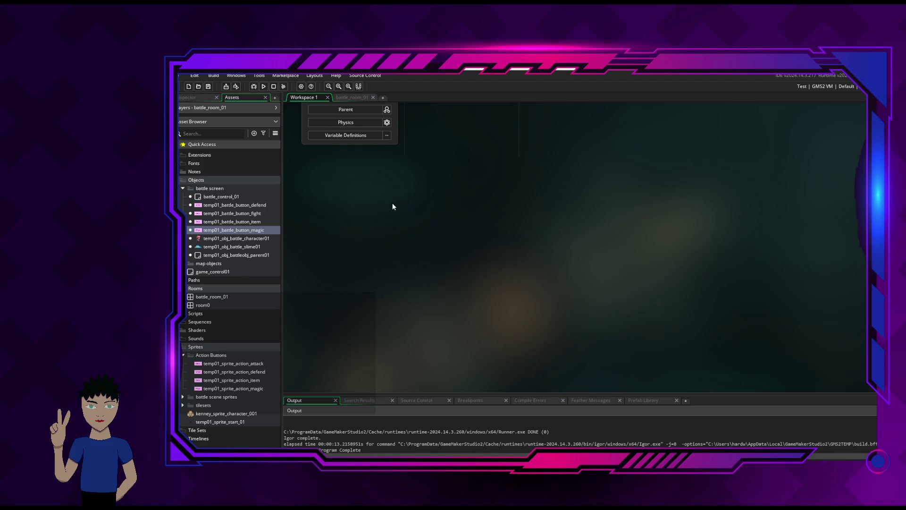
scroll(392, 206, up, 6)
click(393, 164)
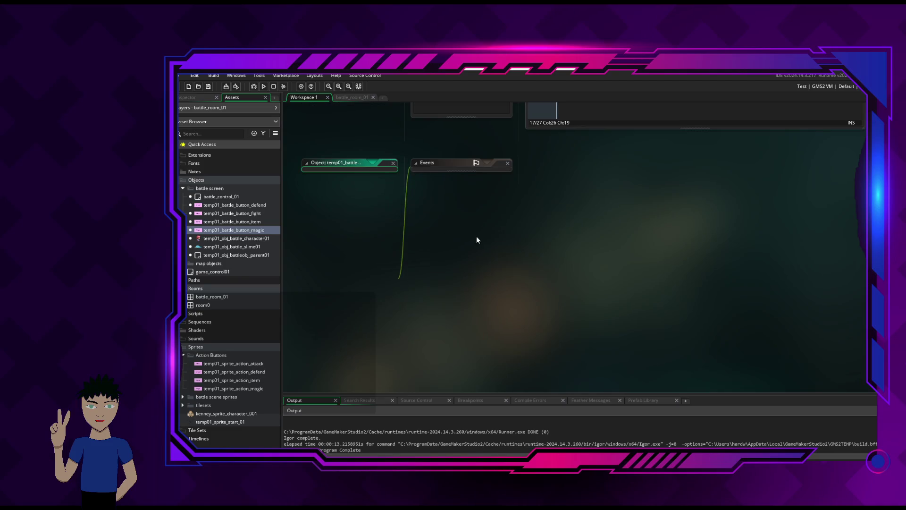
scroll(638, 226, up, 7)
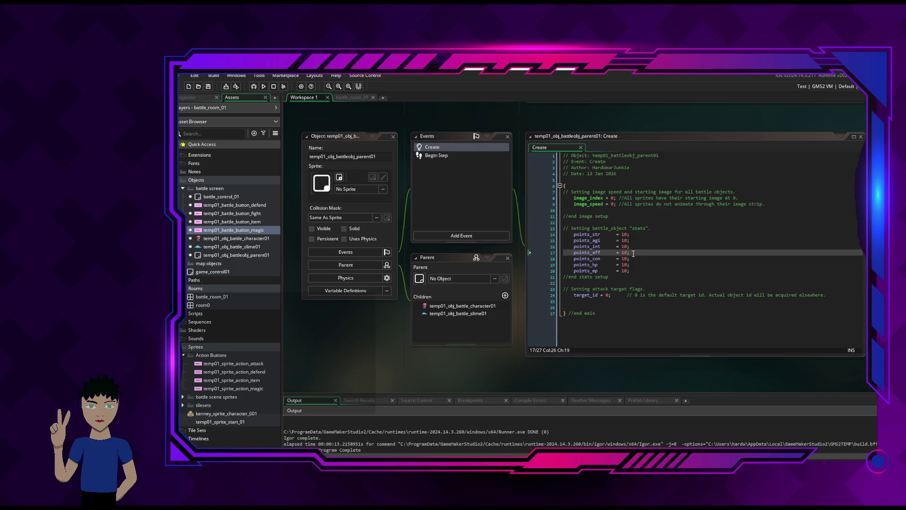
click(393, 136)
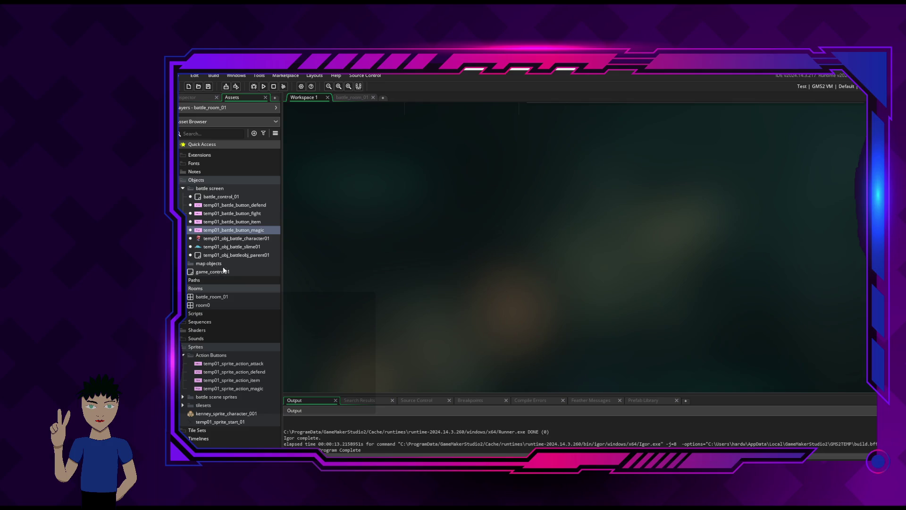
In battle_control_01's Create code, paste three copies of the temp_id_attack line below line 19.
double_click(222, 197)
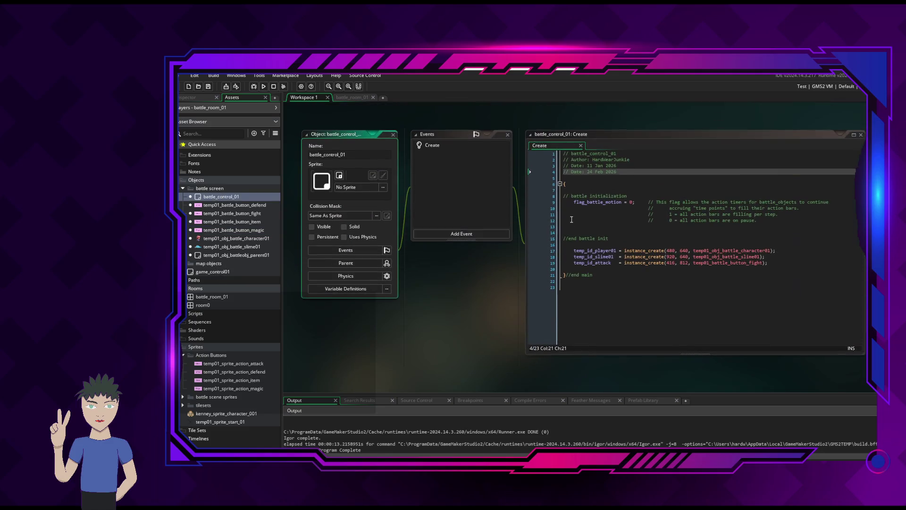
click(783, 265)
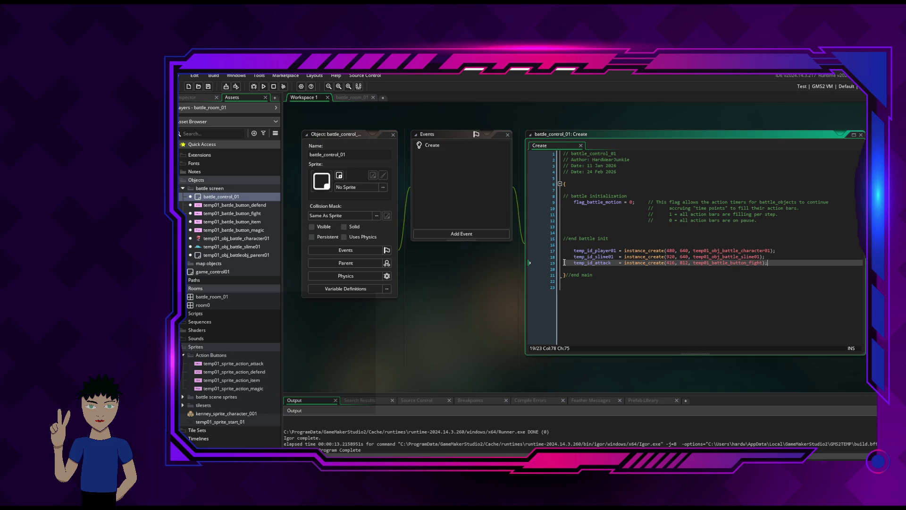
mouse_move(574, 263)
drag(574, 263, 769, 263)
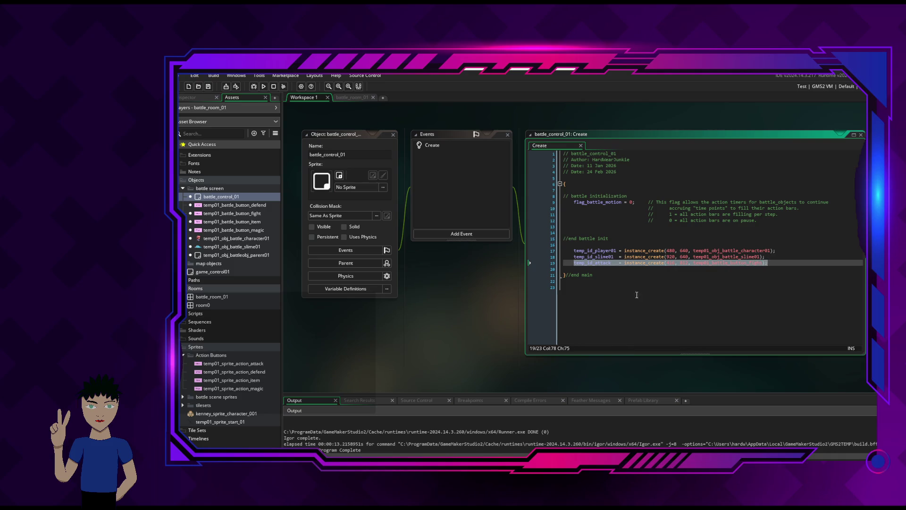
key(Down)
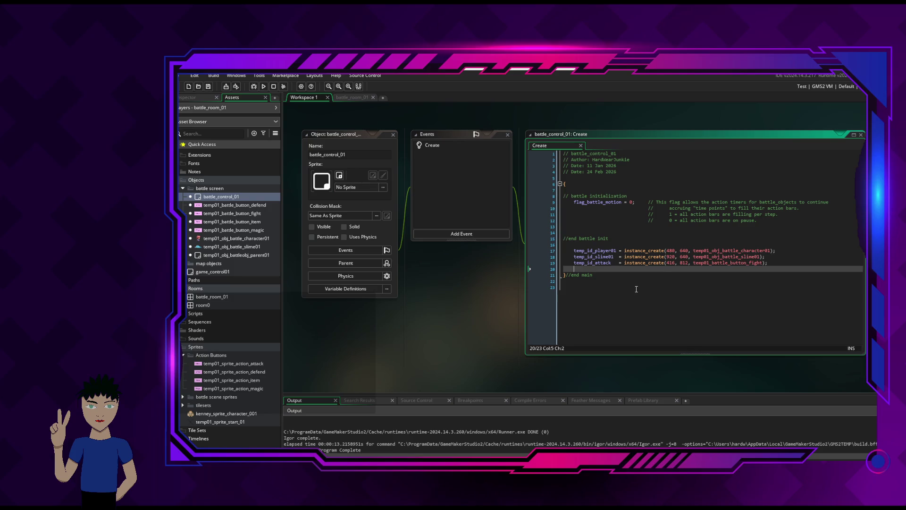
text(temp_id_attack   = instance_create(416, 812, temp01_battle_button_fight);)
key(Return)
key(ctrl+v)
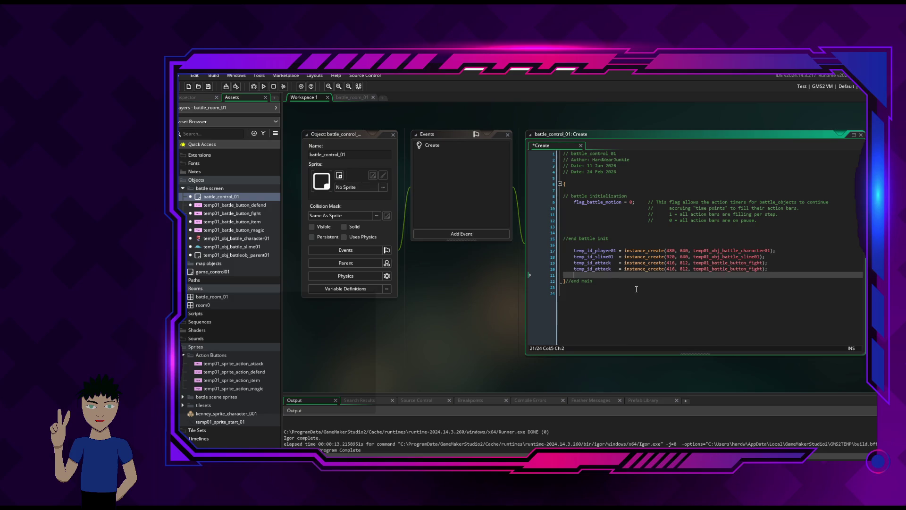
key(Return)
text(temp_id_attack   = instance_create(416, 812, temp01_battle_button_fight);)
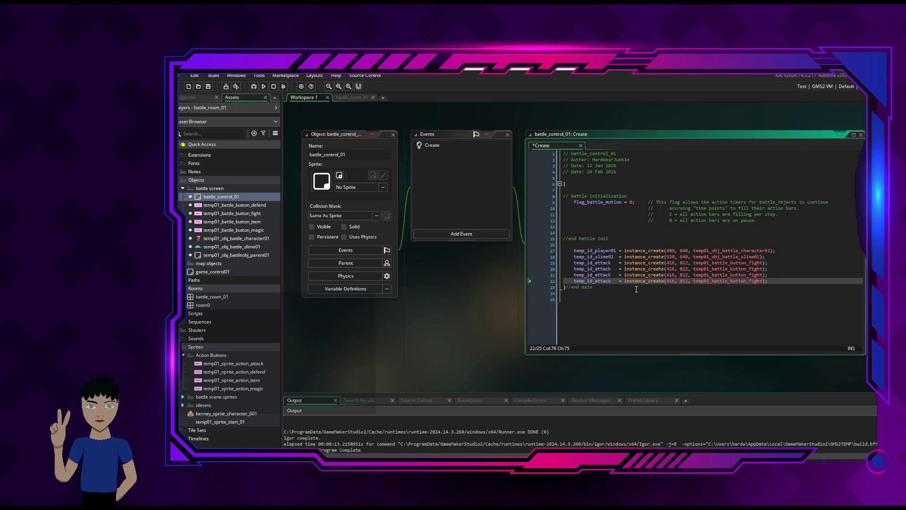
Rename the copies' variables to temp_id_defend, temp_id_item and temp_id_magic.
click(612, 269)
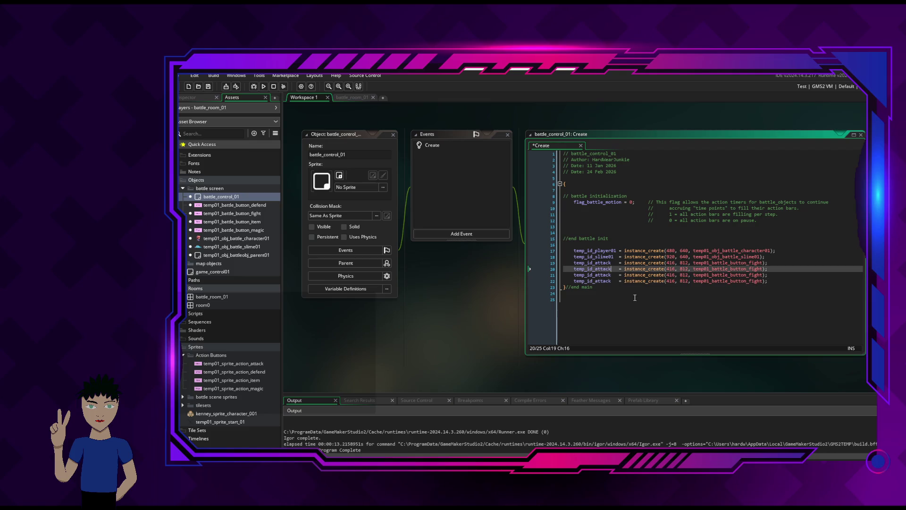
key(BackSpace)
key(BackSpace)
key(BackSpace)
text(defen)
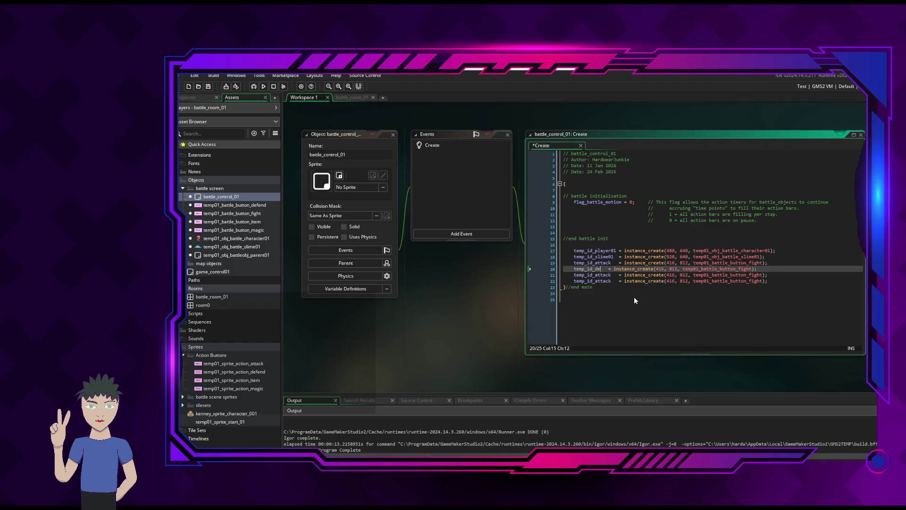
key(BackSpace)
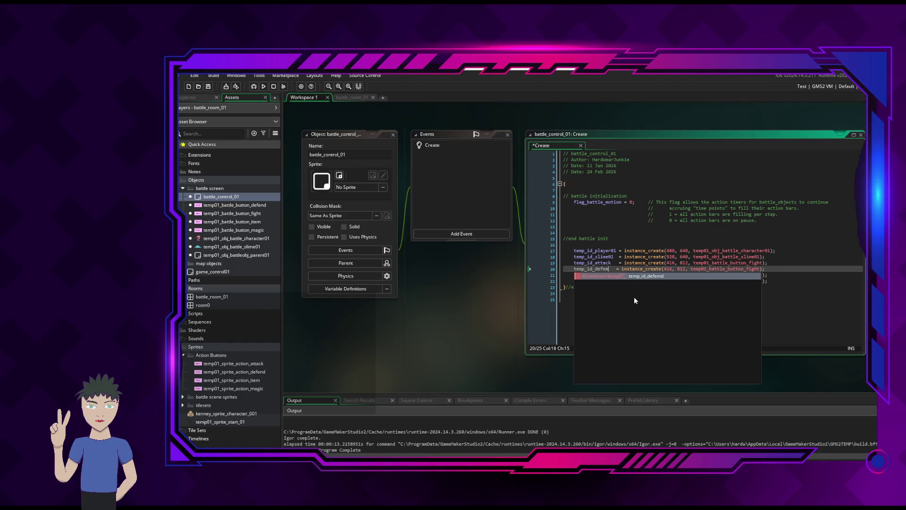
text(nd)
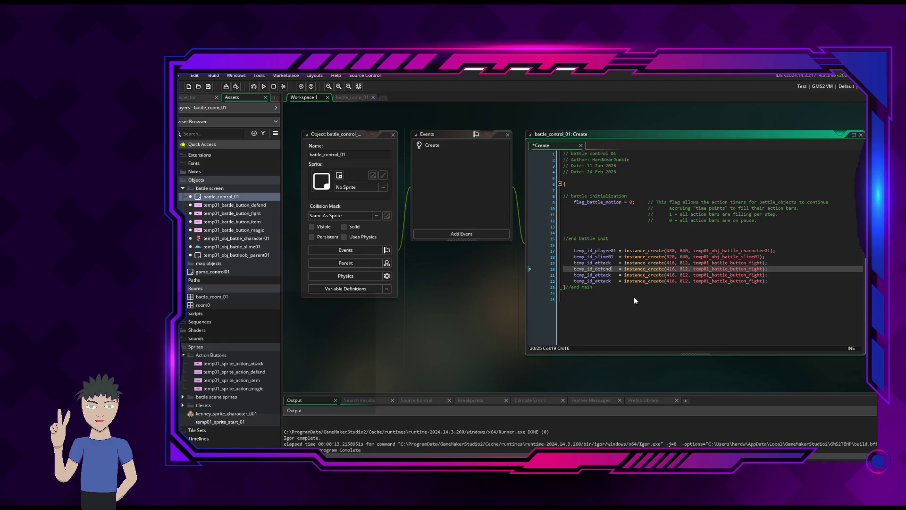
click(612, 274)
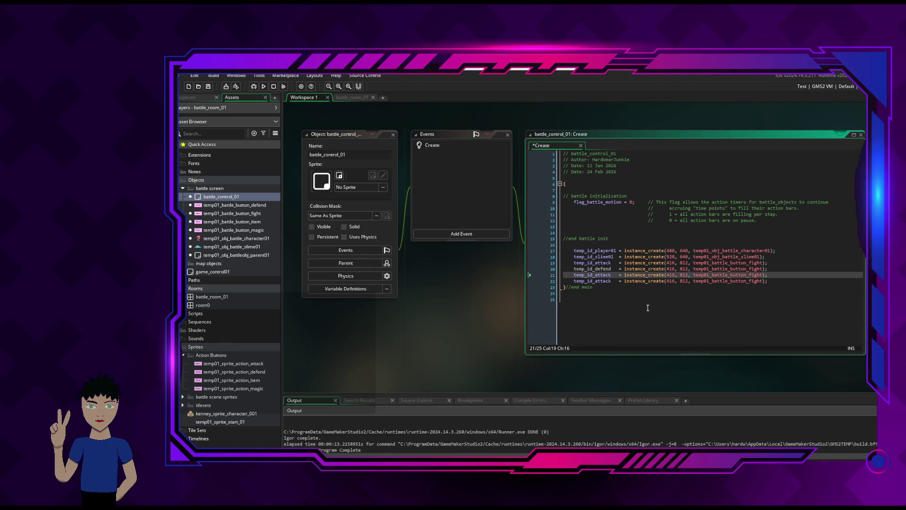
key(BackSpace)
key(BackSpace)
key(BackSpace)
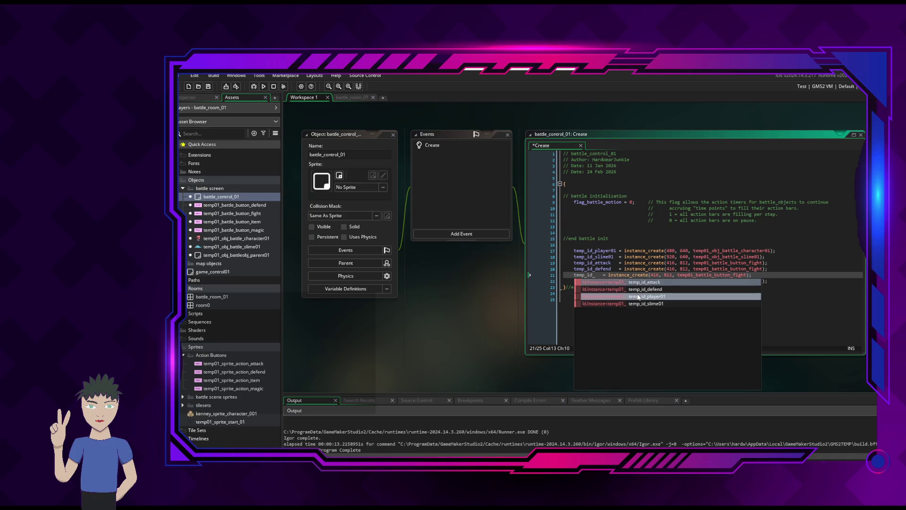
text(item)
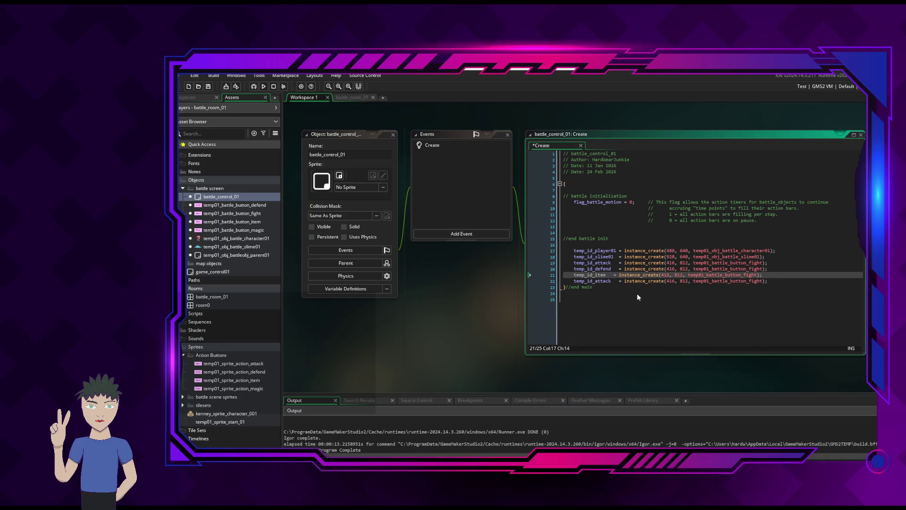
click(611, 281)
key(BackSpace)
key(BackSpace)
key(BackSpace)
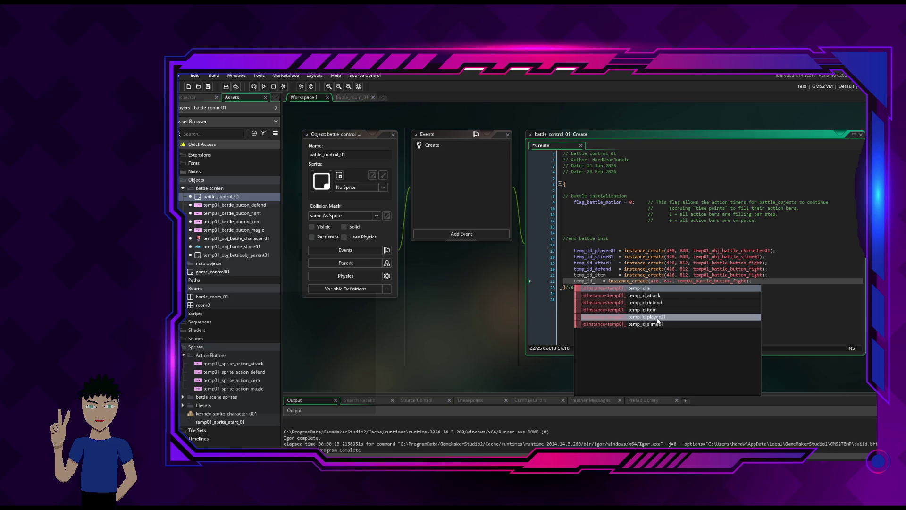
text(magic)
Save the Create code changes with Ctrl+S.
click(783, 268)
mouse_move(603, 275)
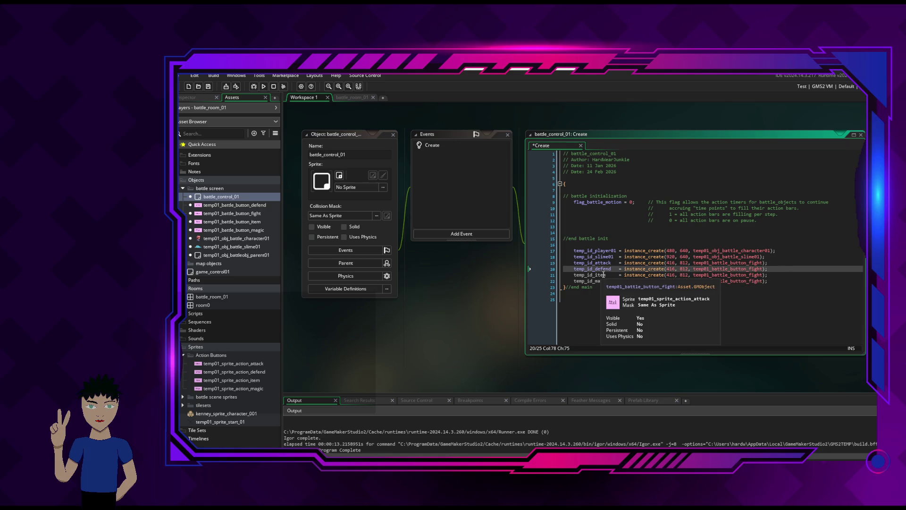
click(796, 286)
key(ctrl+s)
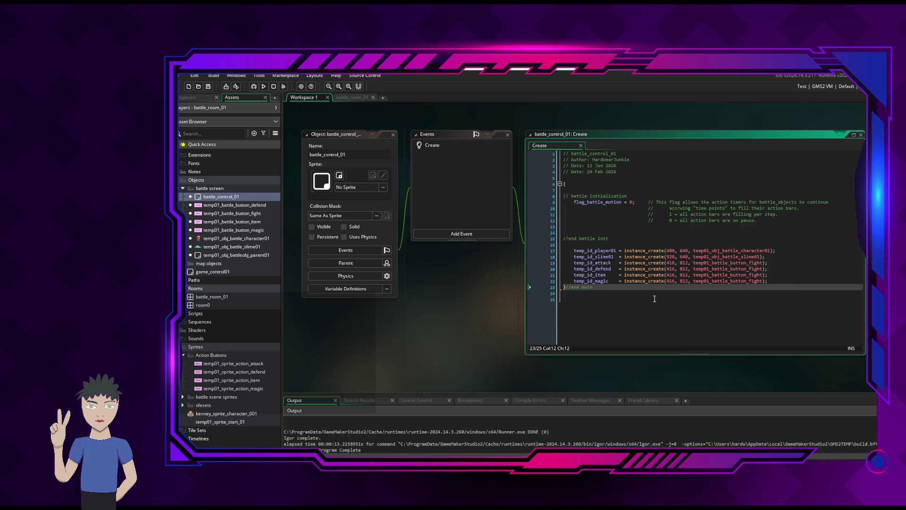
click(780, 281)
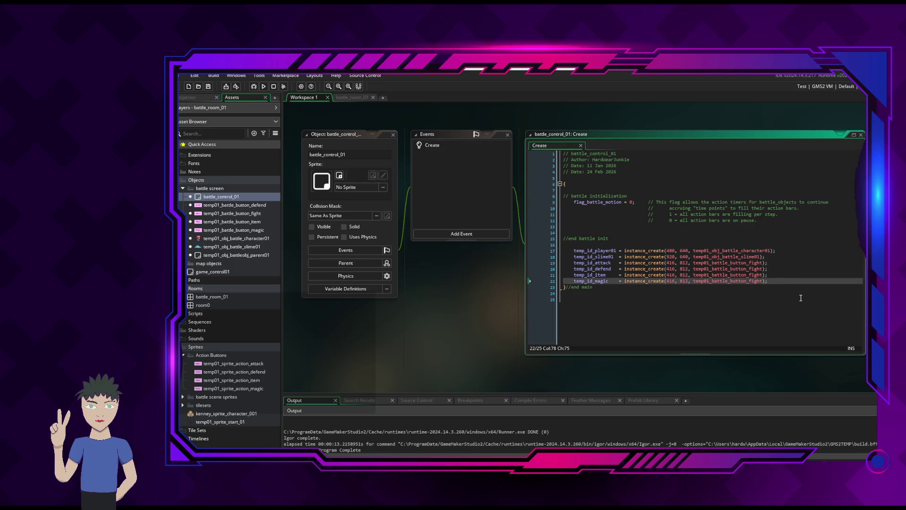
Add an empty line after temp_id_magic, review the coordinates, and open temp01_sprite_action_attack.
key(Return)
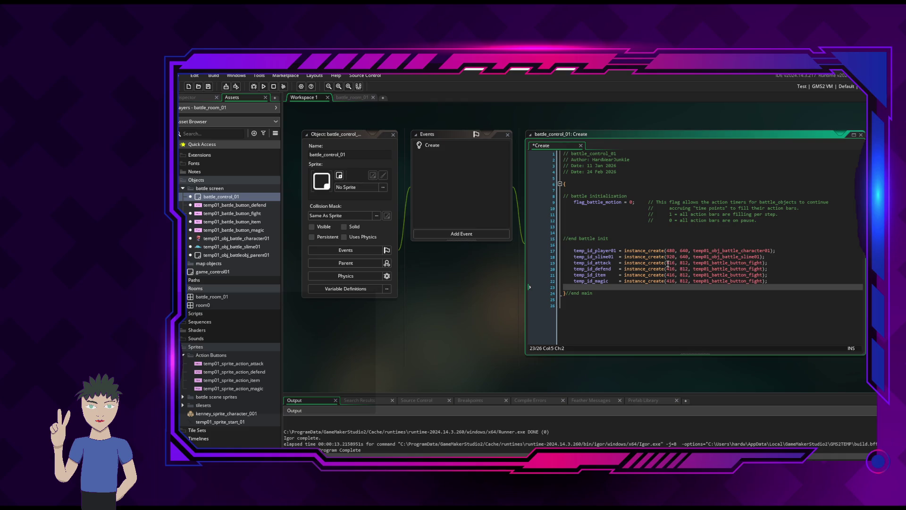
click(667, 264)
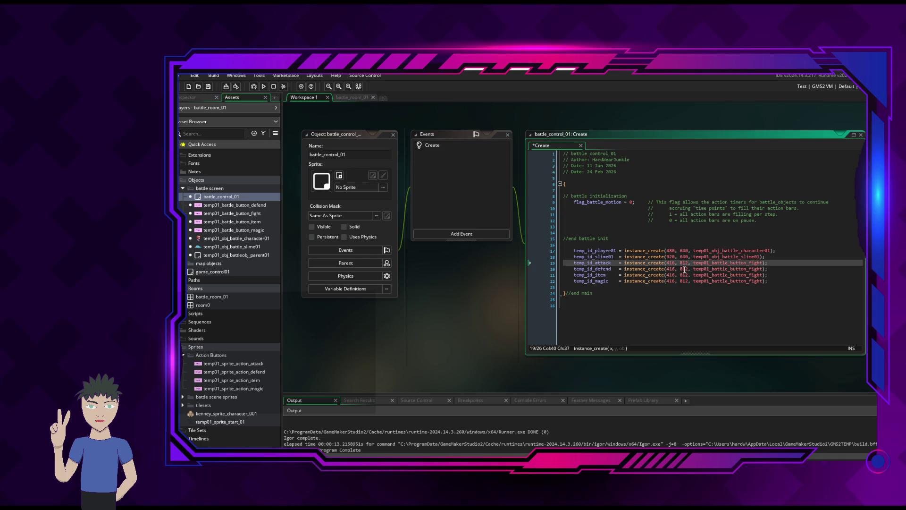
click(710, 276)
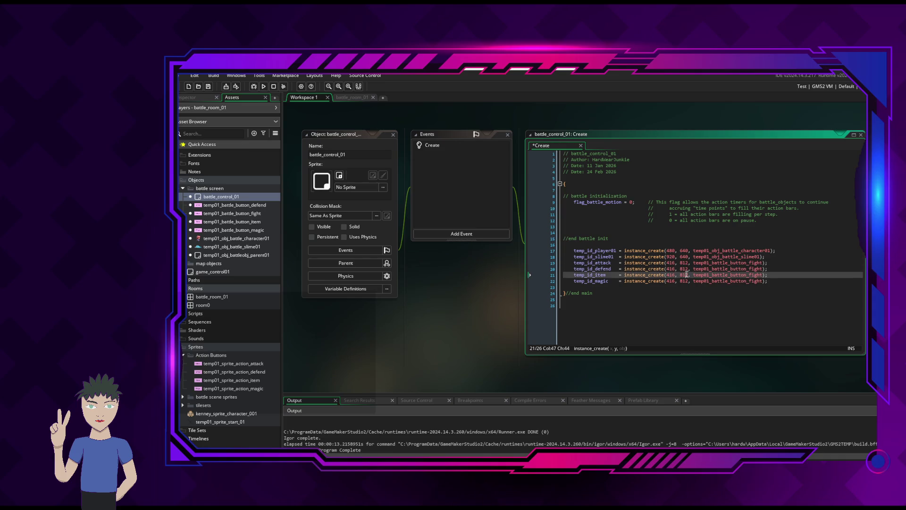
click(680, 281)
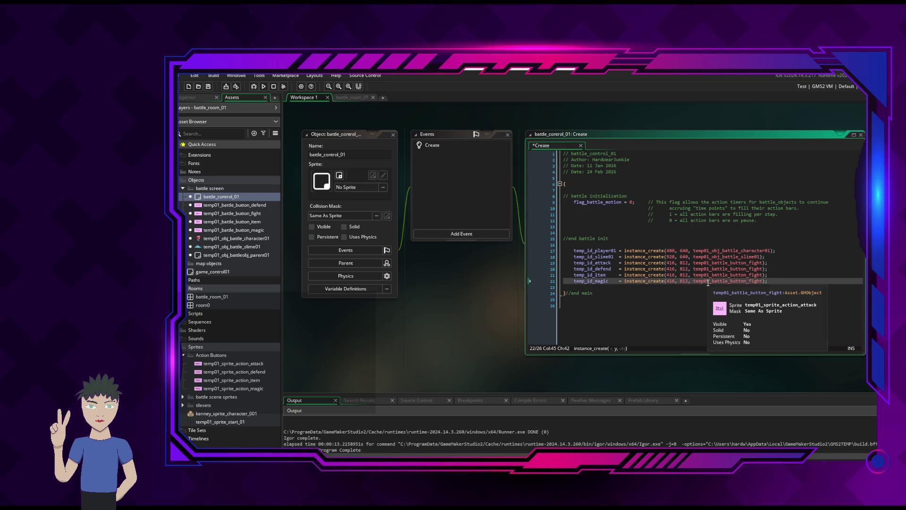
click(689, 263)
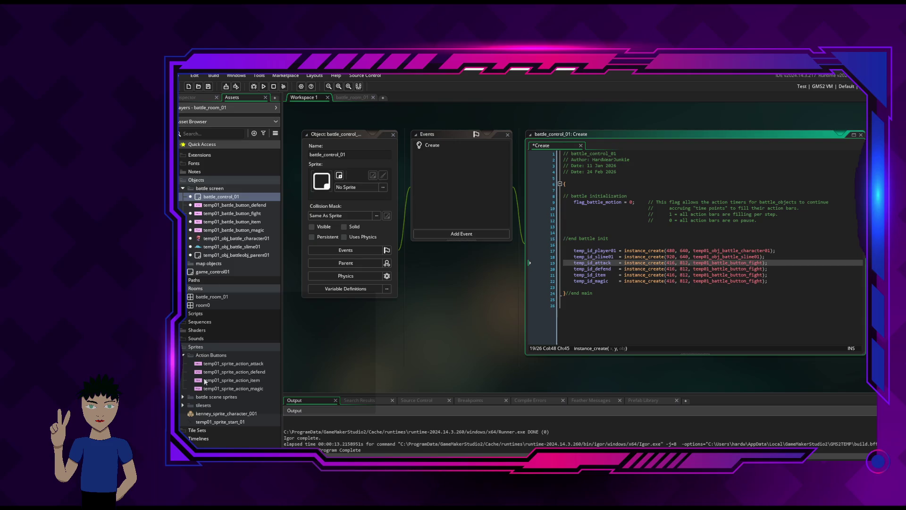
double_click(239, 365)
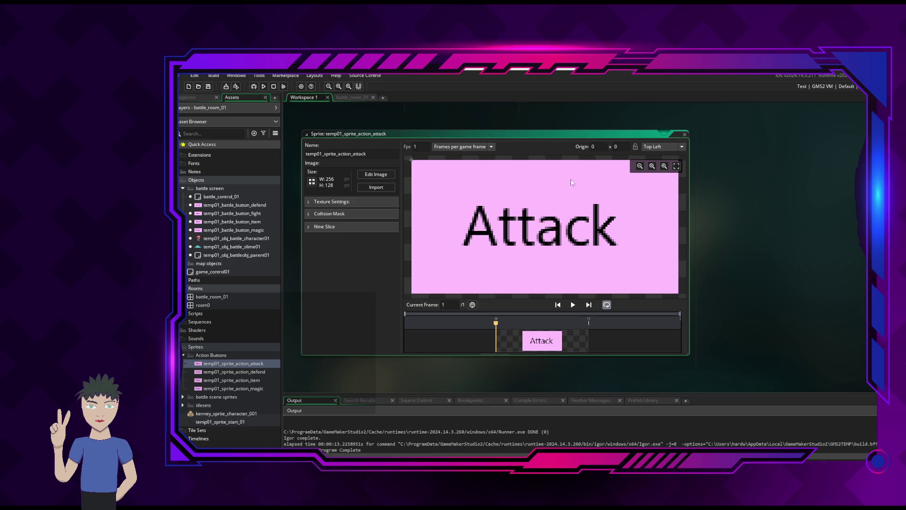
click(684, 135)
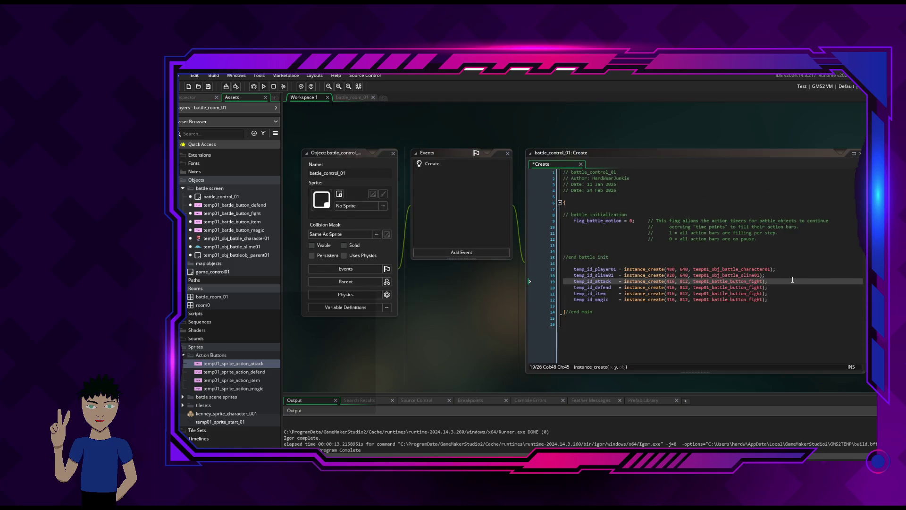
click(792, 280)
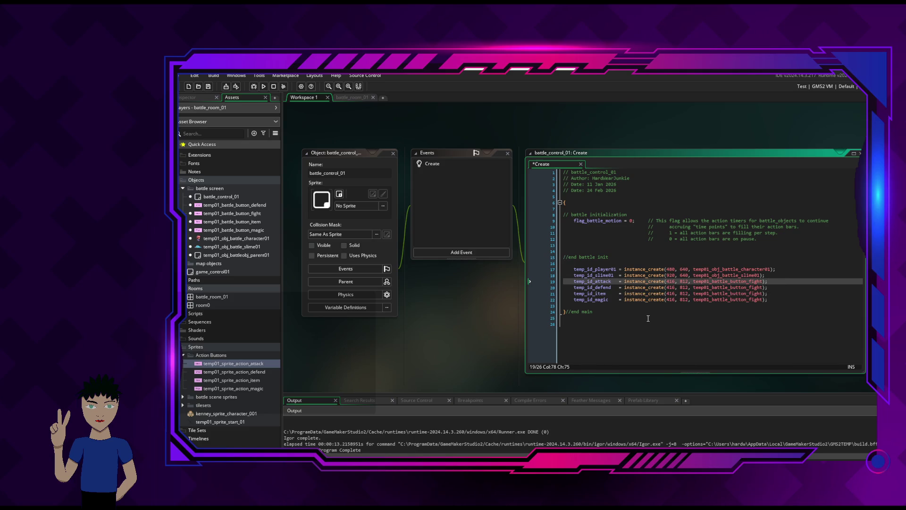
click(688, 286)
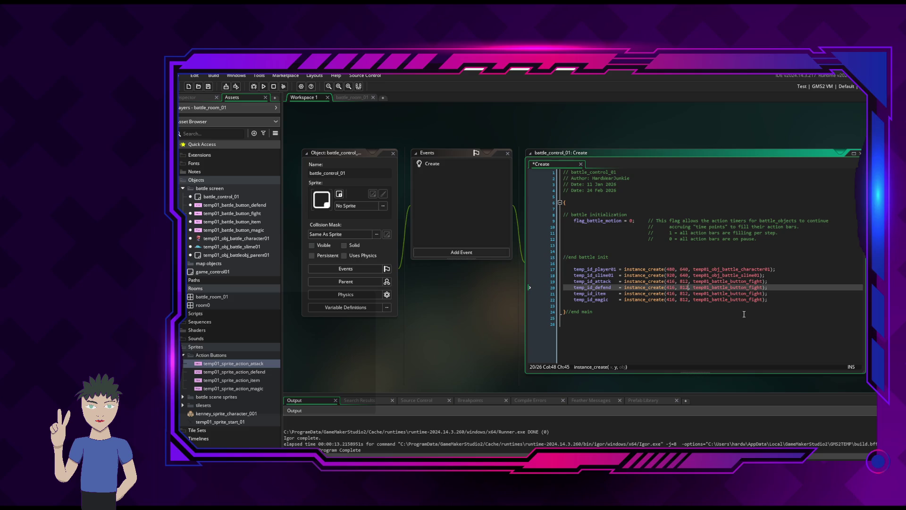
key(XF86Calculator)
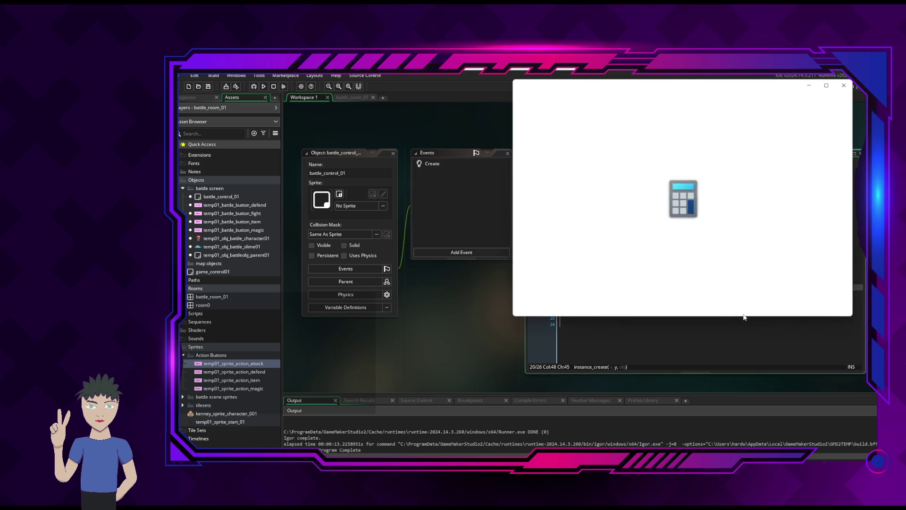
Compute 256*1.25 = 320 in Calculator, then close it.
text(25)
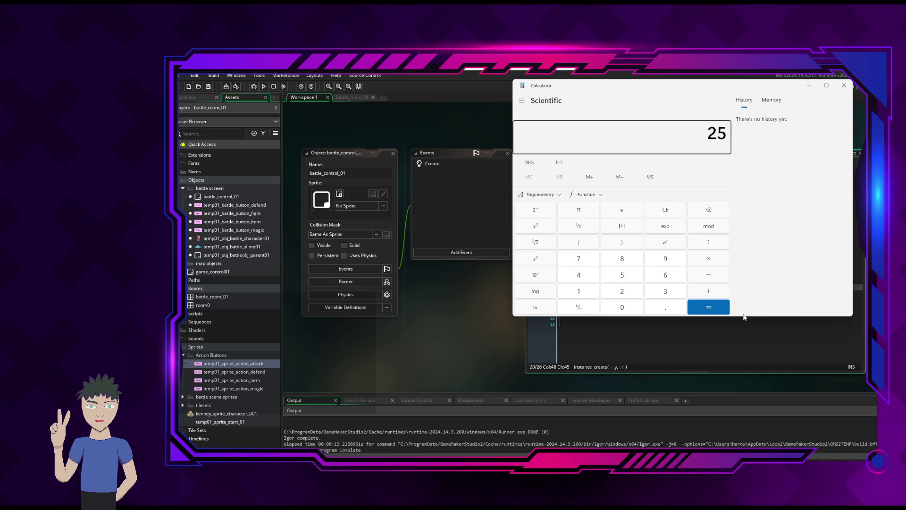
text(6*)
text(1.25)
key(Return)
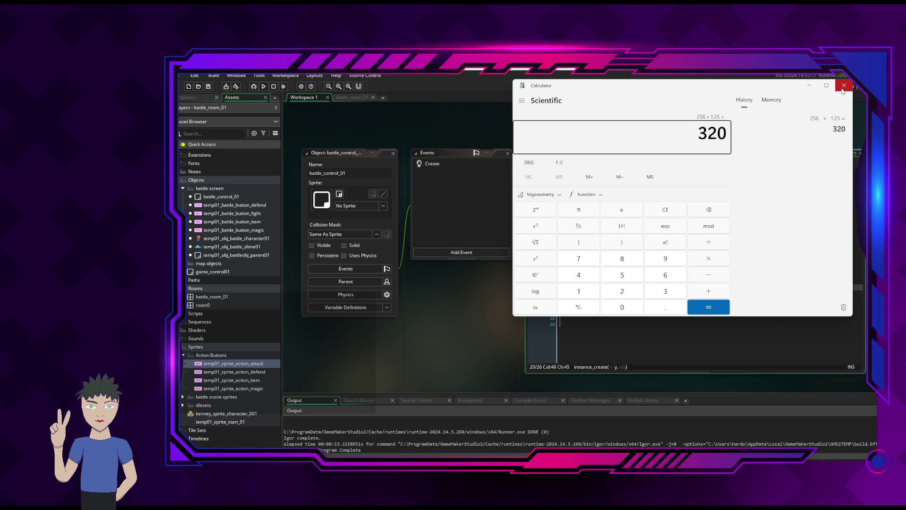
click(814, 86)
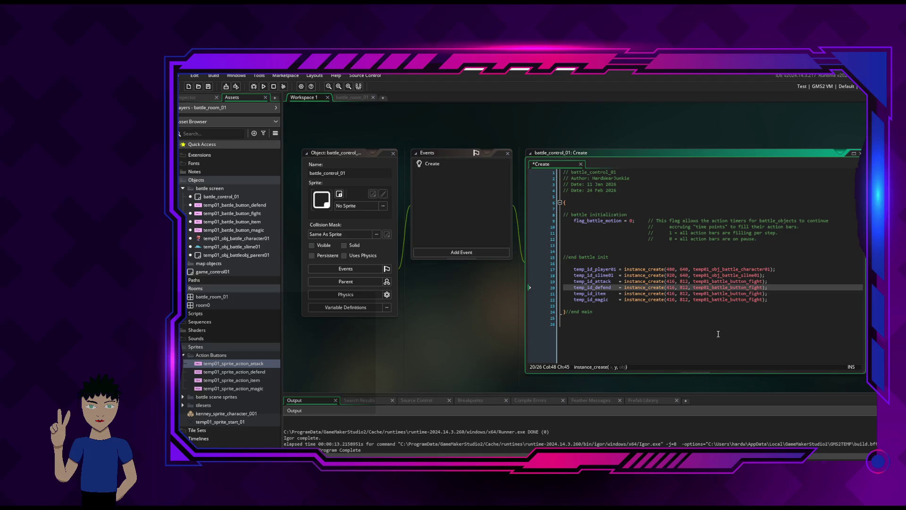
Change the y value from 812 to 1132 on the temp_id_defend and temp_id_item lines.
key(Down)
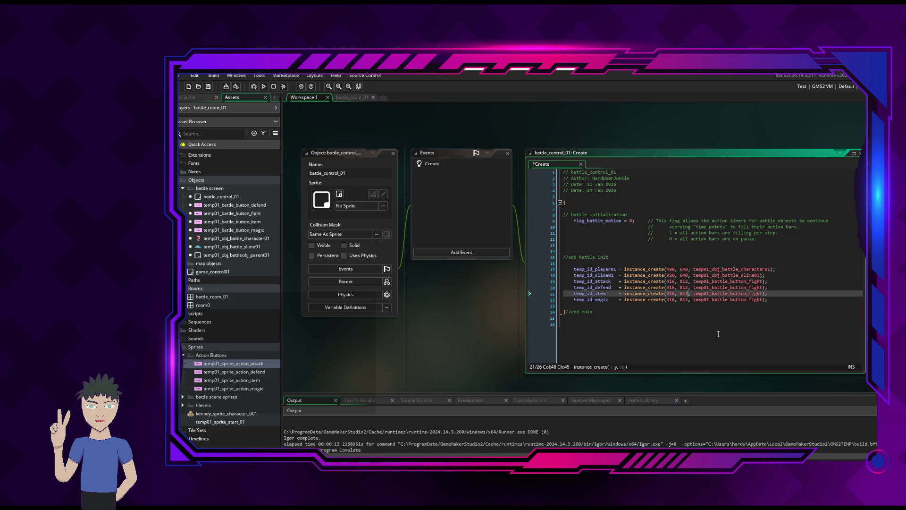
key(Up)
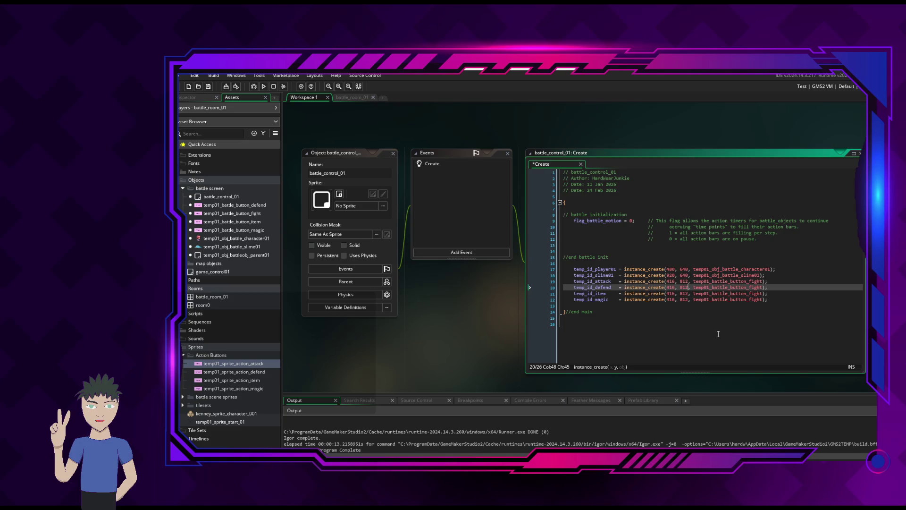
key(BackSpace)
key(BackSpace)
key(BackSpace)
key(alt+Tab)
key(Tab)
key(Tab)
key(Tab)
text(11)
text(32)
key(Down)
key(Down)
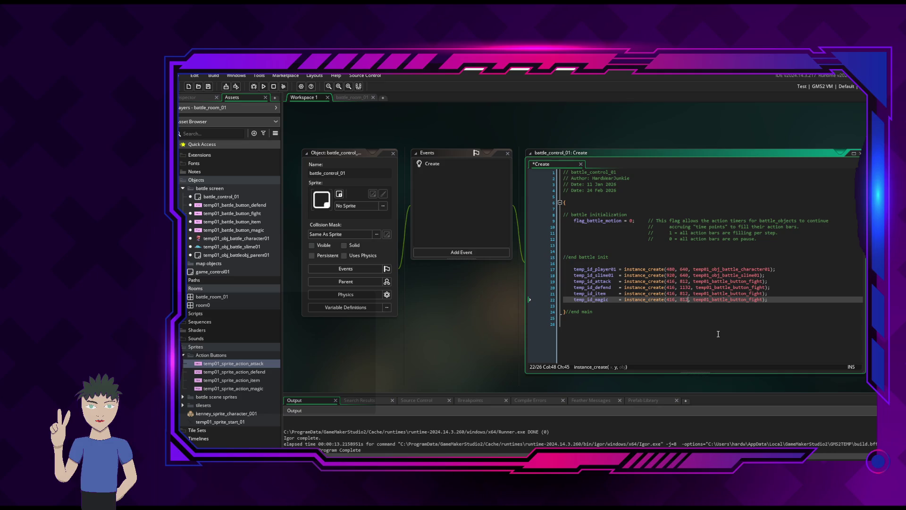
key(Up)
key(BackSpace)
key(BackSpace)
key(BackSpace)
text(1132)
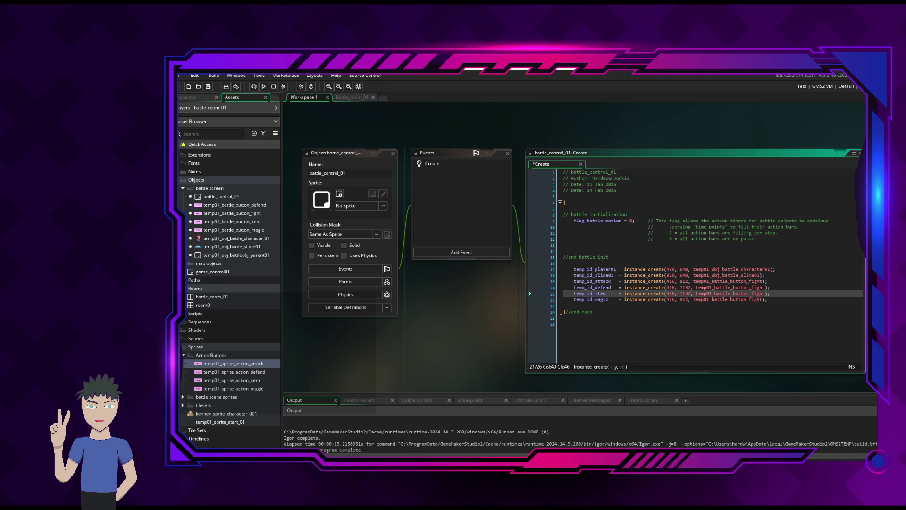
Review the edited lines and reopen the temp01_sprite_action_attack sprite to check its size.
click(669, 300)
click(677, 294)
key(Right)
key(Right)
key(Right)
key(Up)
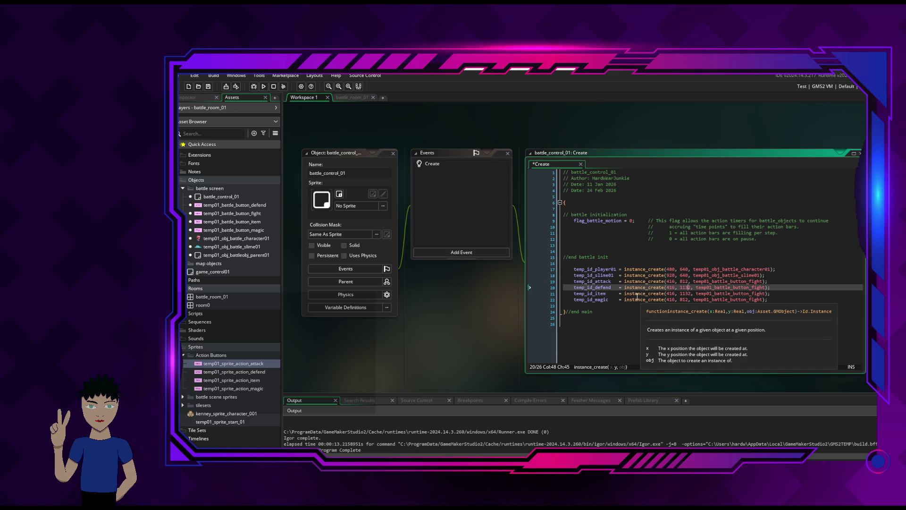
scroll(429, 316, down, 5)
scroll(431, 319, up, 4)
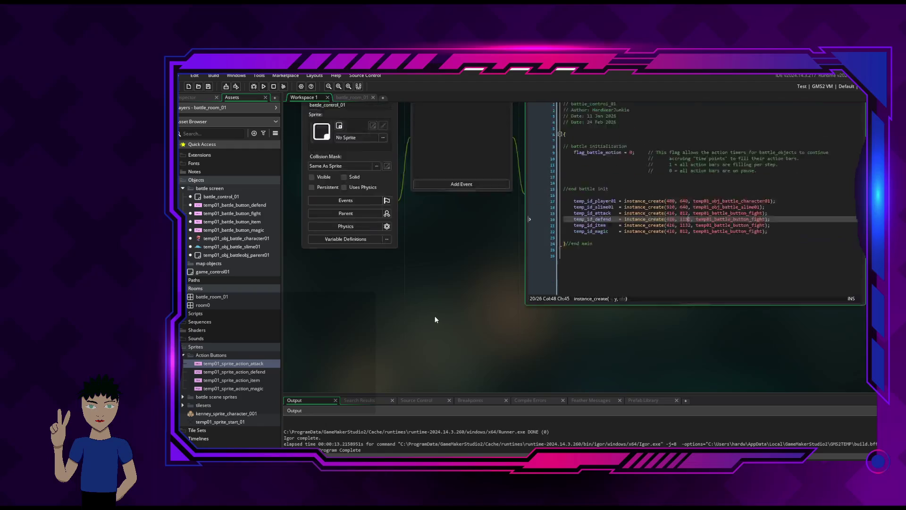
double_click(245, 364)
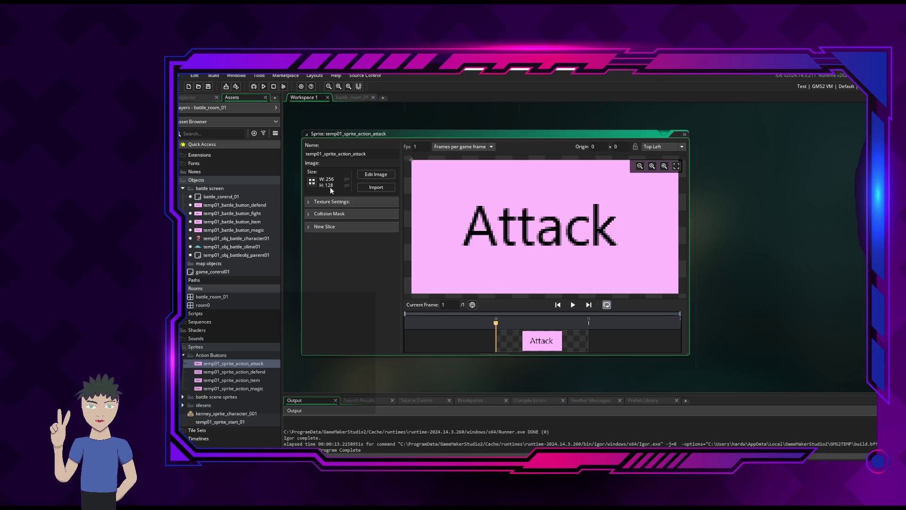
click(685, 135)
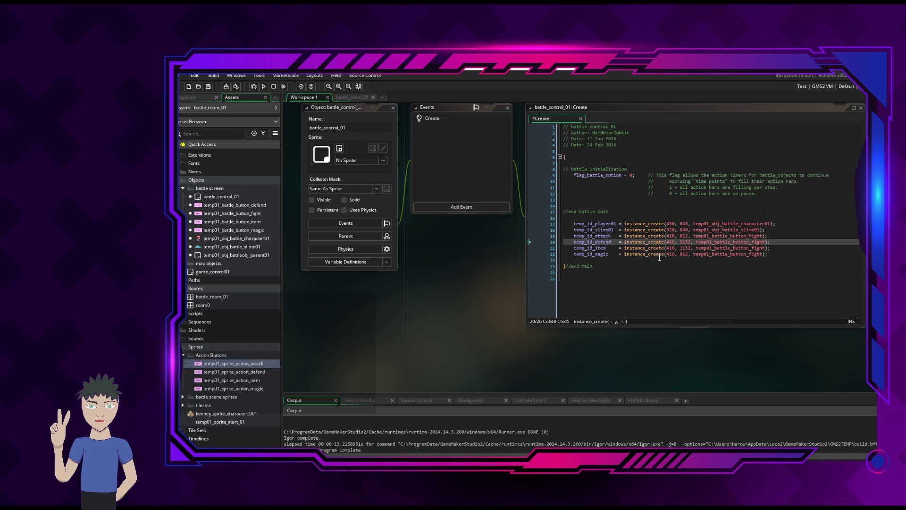
click(657, 254)
click(674, 254)
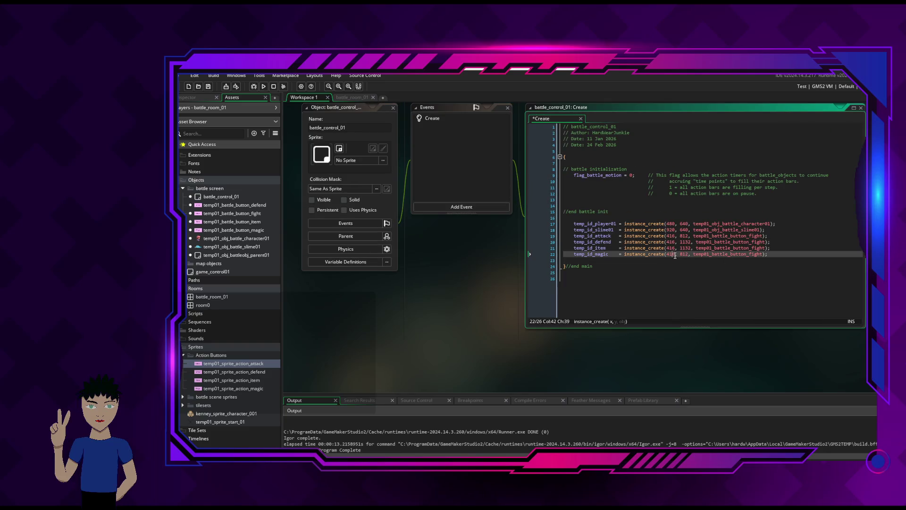
key(alt+Tab)
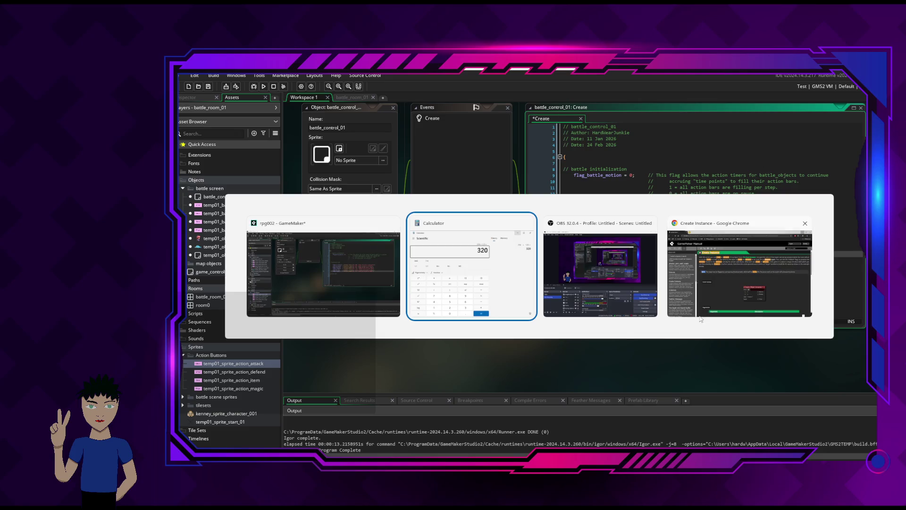
Compute 128 × 1.25 = 160 in Calculator, then minimize it to show the Create code.
text(12)
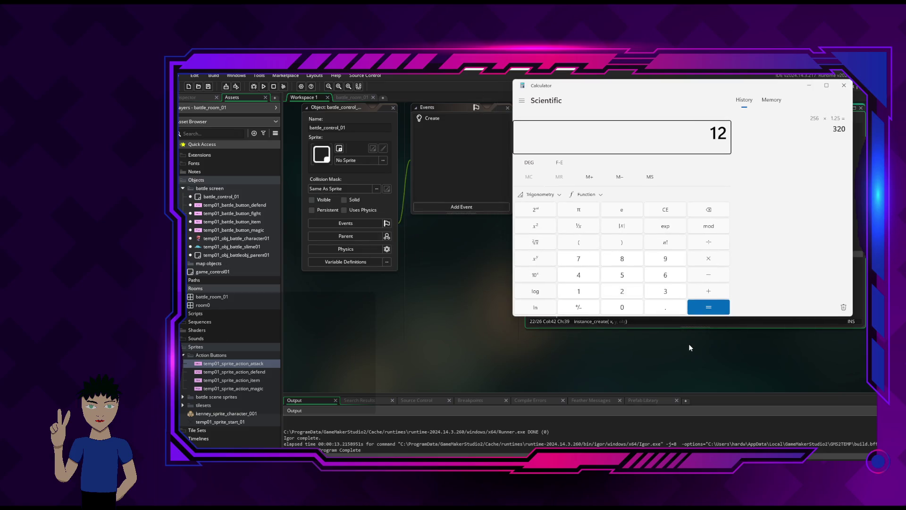
text(8*1.25)
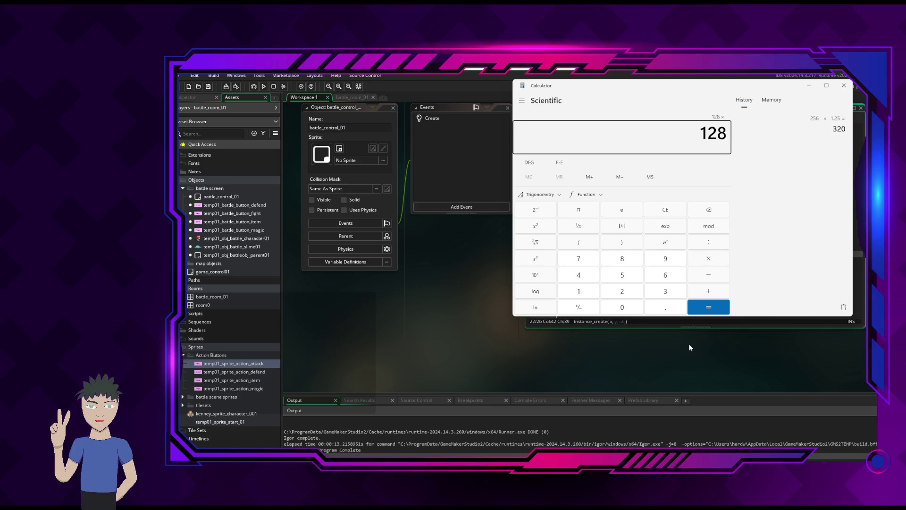
key(Return)
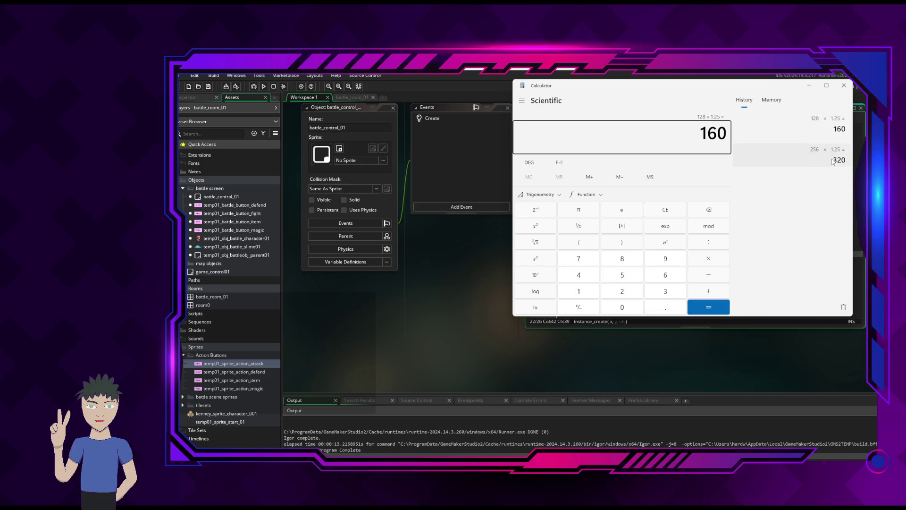
click(814, 86)
mouse_move(660, 252)
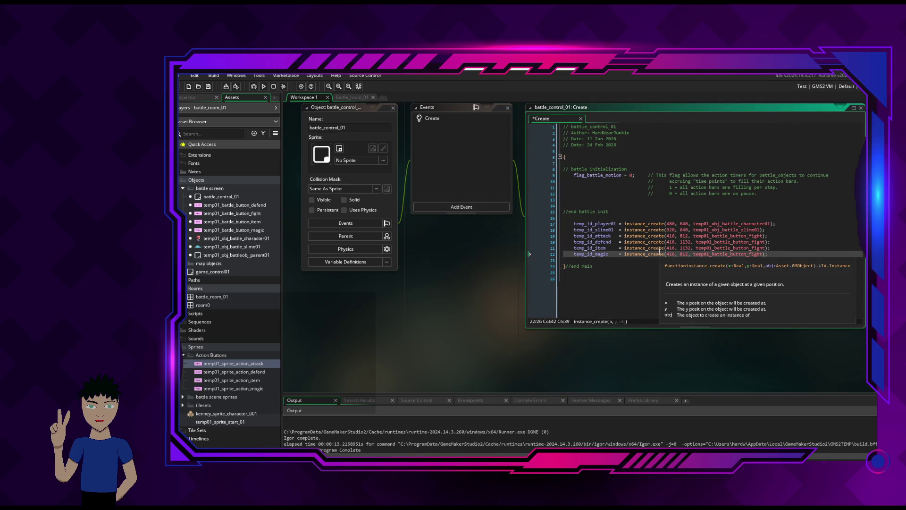
Set the defend button's y to 812 and the item button's y to 972.
click(691, 242)
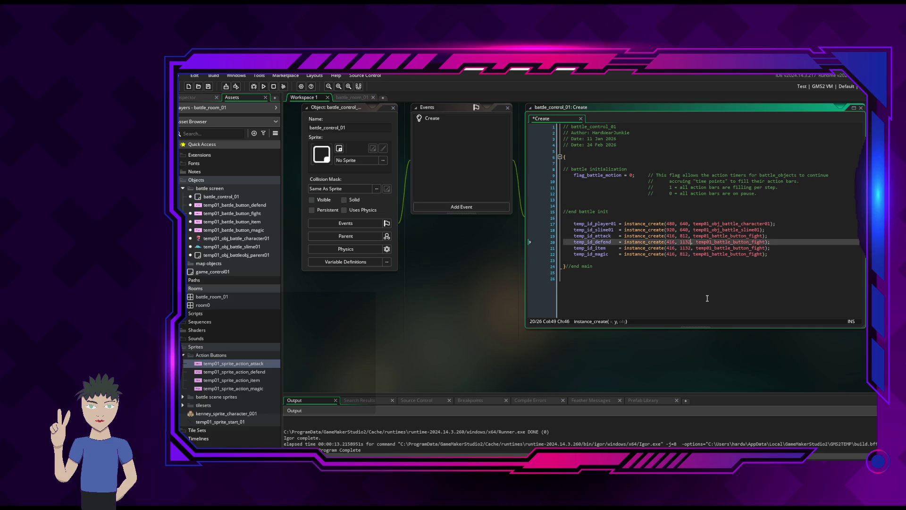
key(BackSpace)
key(BackSpace)
key(BackSpace)
text(972)
double_click(684, 248)
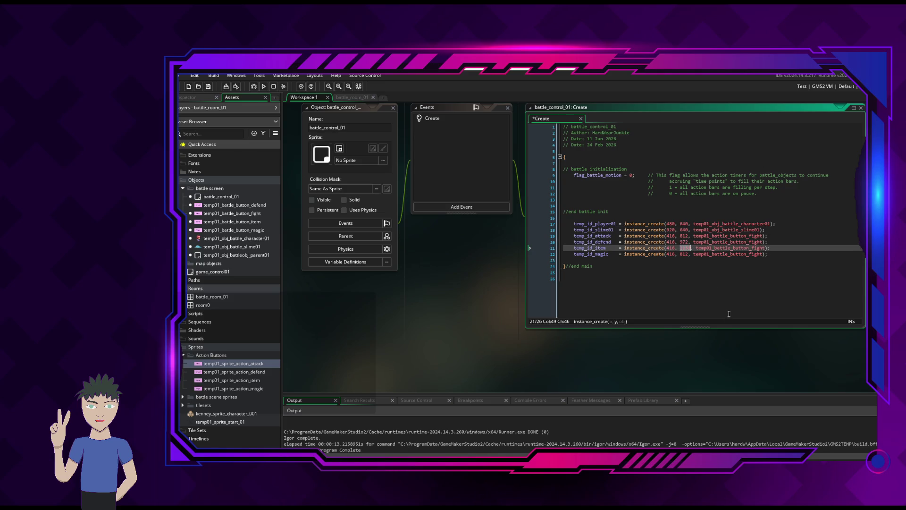
text(972)
click(676, 248)
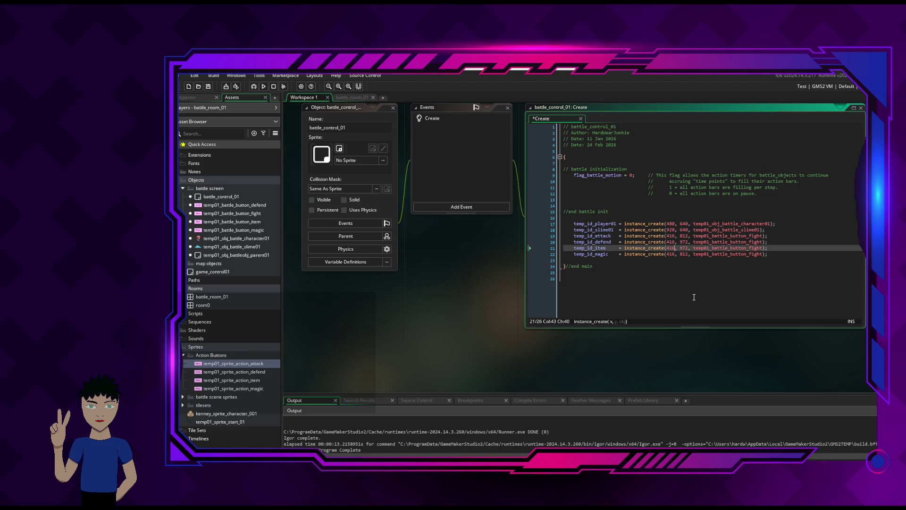
double_click(684, 242)
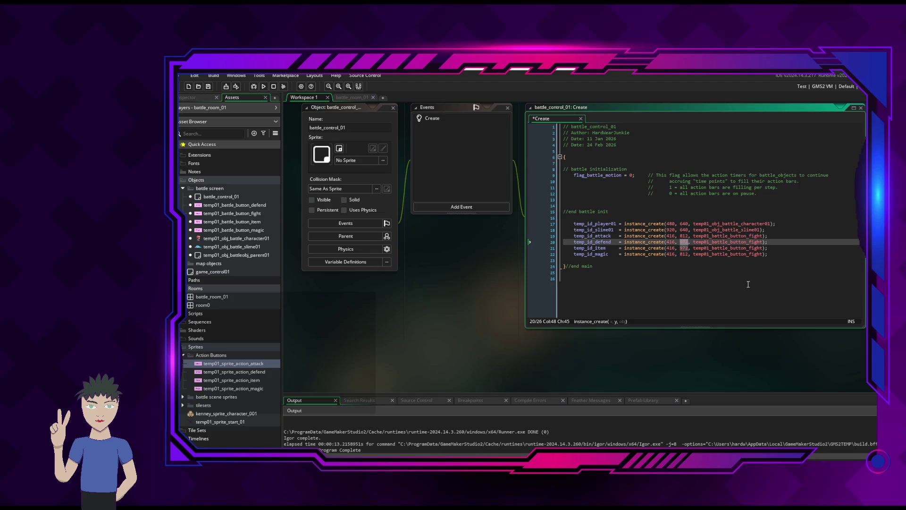
text(812)
Change the defend and item buttons' x from 416 to 576.
click(675, 242)
key(alt+Tab)
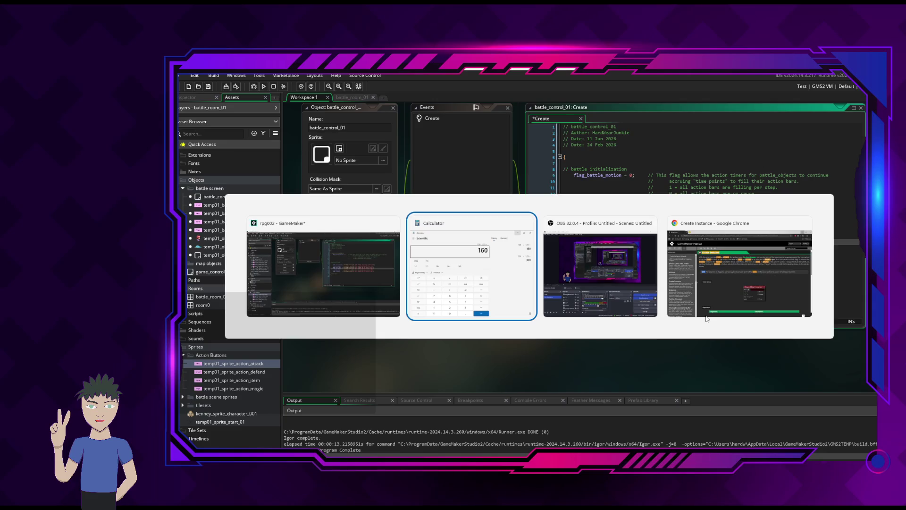
key(Tab)
key(Tab)
key(Tab)
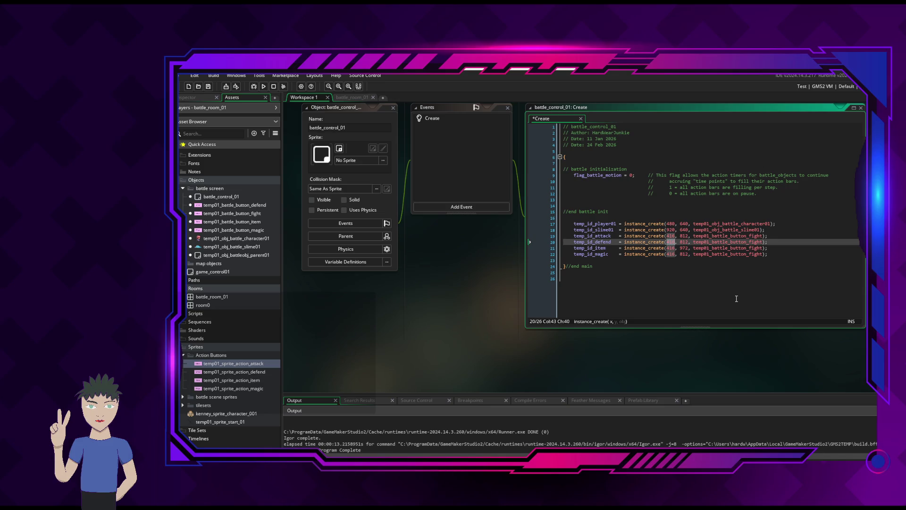
text(576)
click(688, 248)
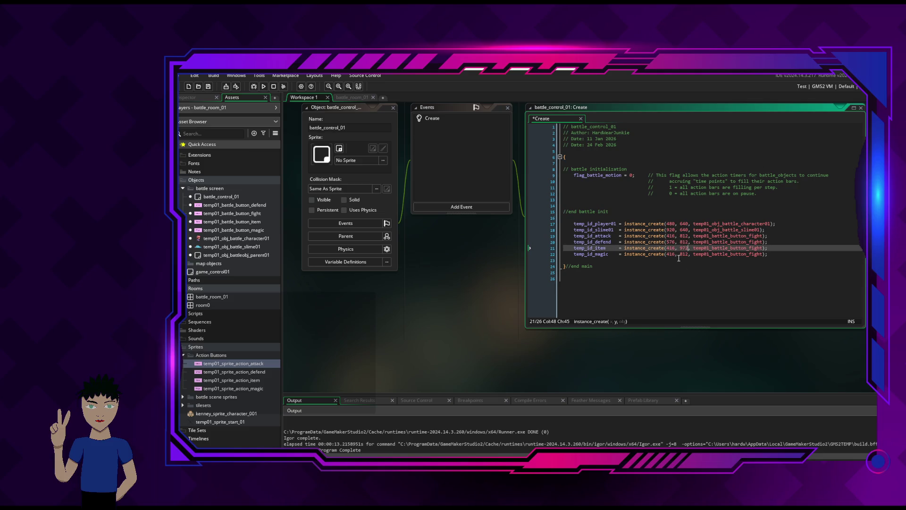
double_click(670, 254)
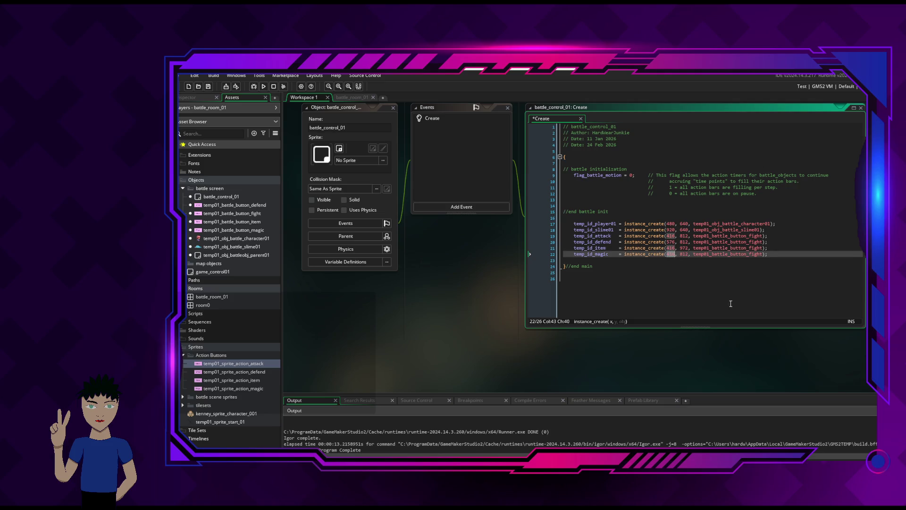
key(Up)
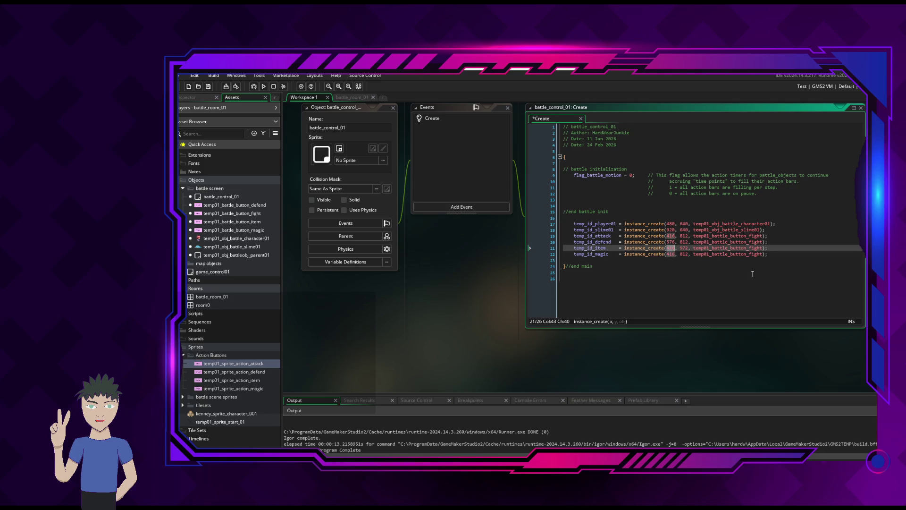
text(576)
Set the magic button's y to 972, save the code and run the game.
click(688, 254)
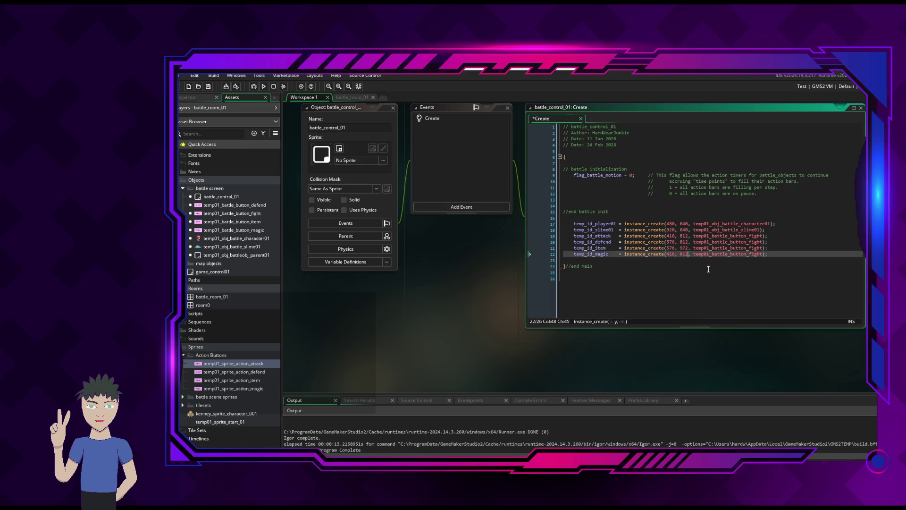
key(BackSpace)
key(BackSpace)
key(BackSpace)
text(972)
key(ctrl+s)
click(264, 90)
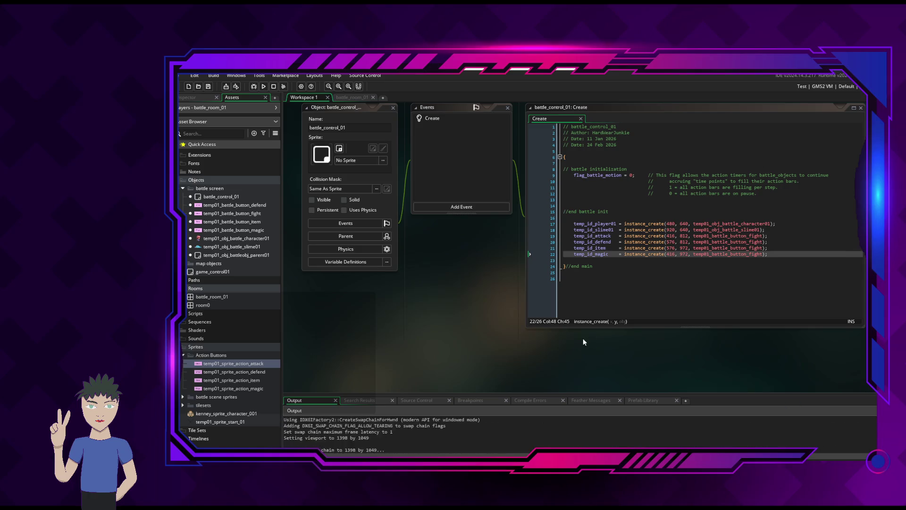
key(Right)
key(Left)
key(Left)
key(Up)
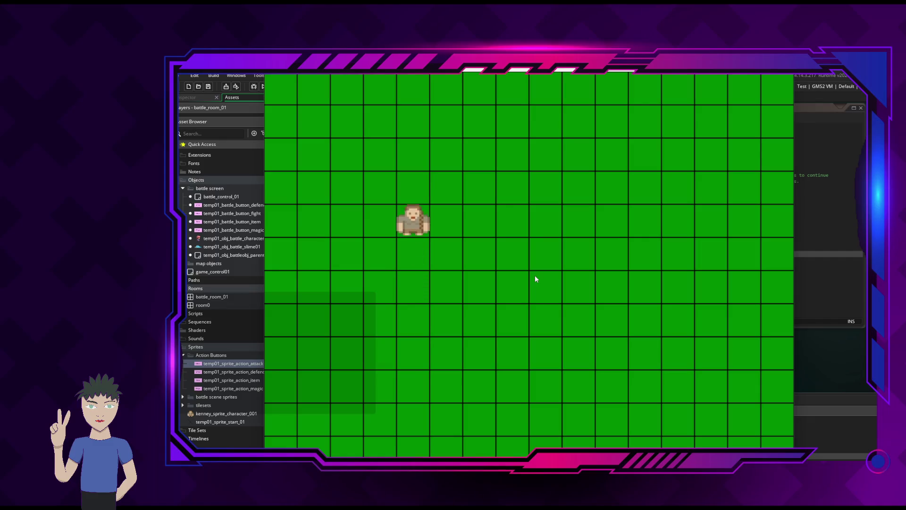
key(Right)
key(Down)
key(Down)
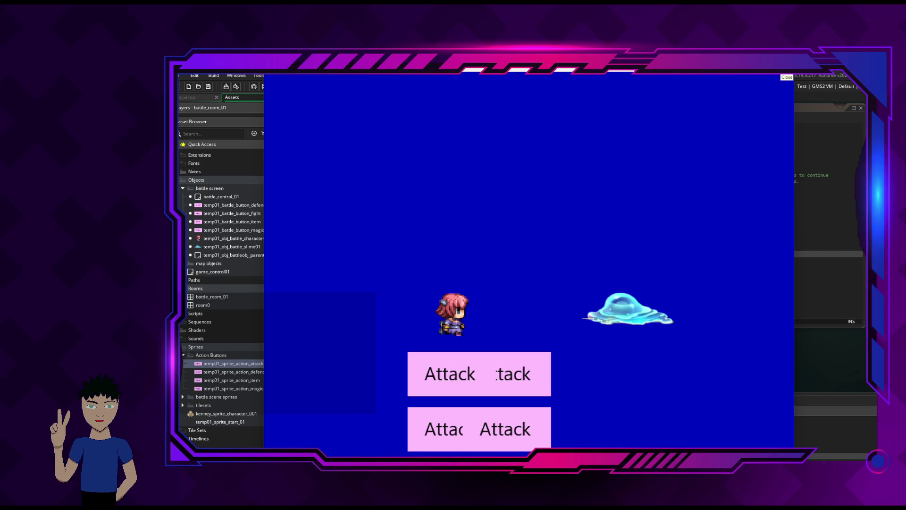
key(Escape)
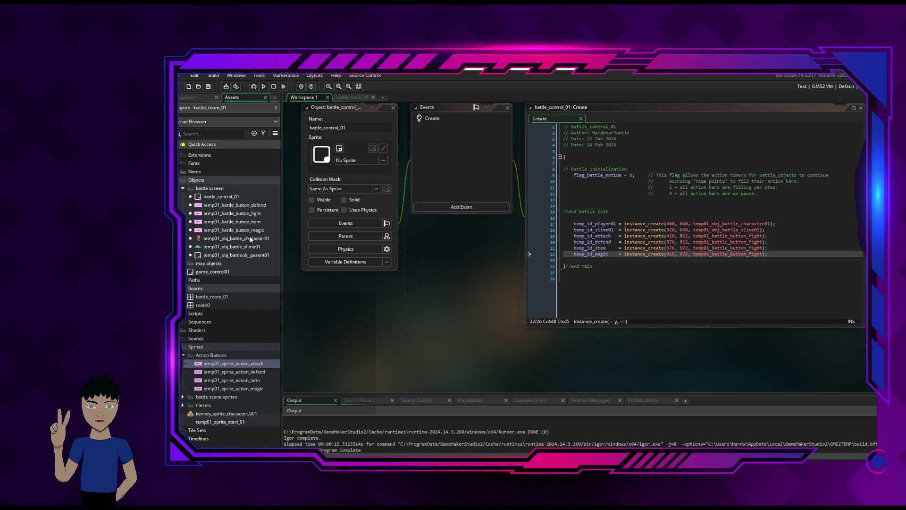
Open temp01_battle_button_fight and browse the battle scene action button sprites without changing anything.
click(258, 213)
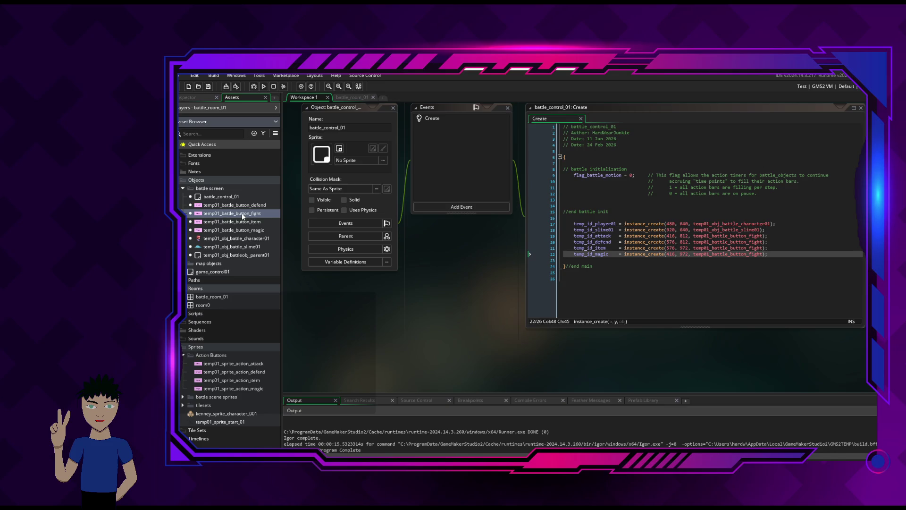
double_click(241, 213)
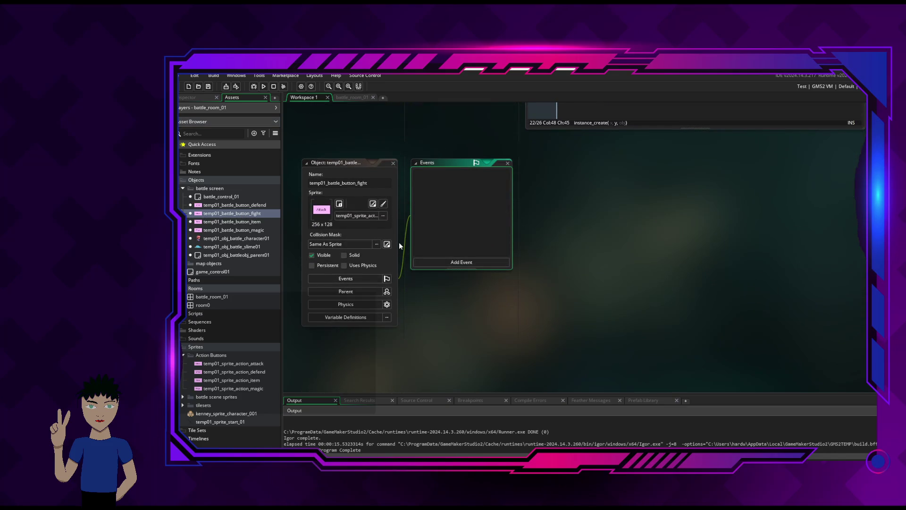
click(382, 217)
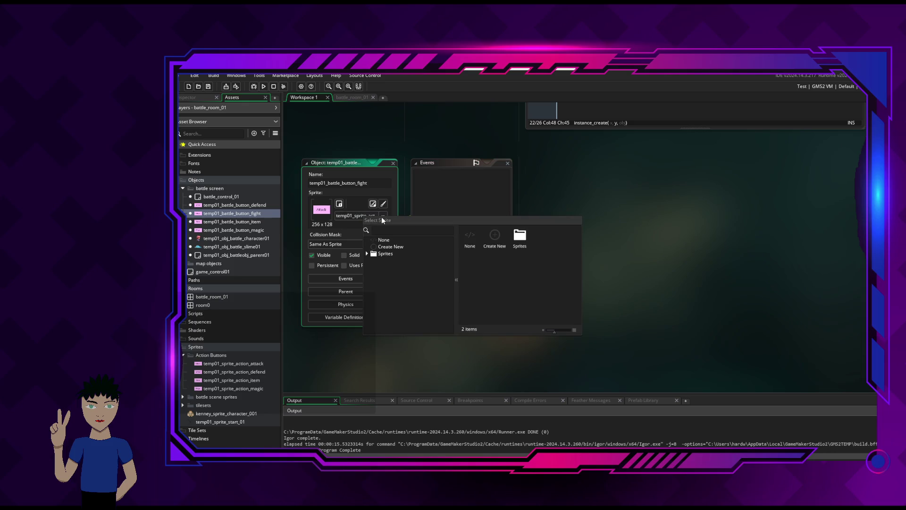
double_click(519, 236)
double_click(520, 236)
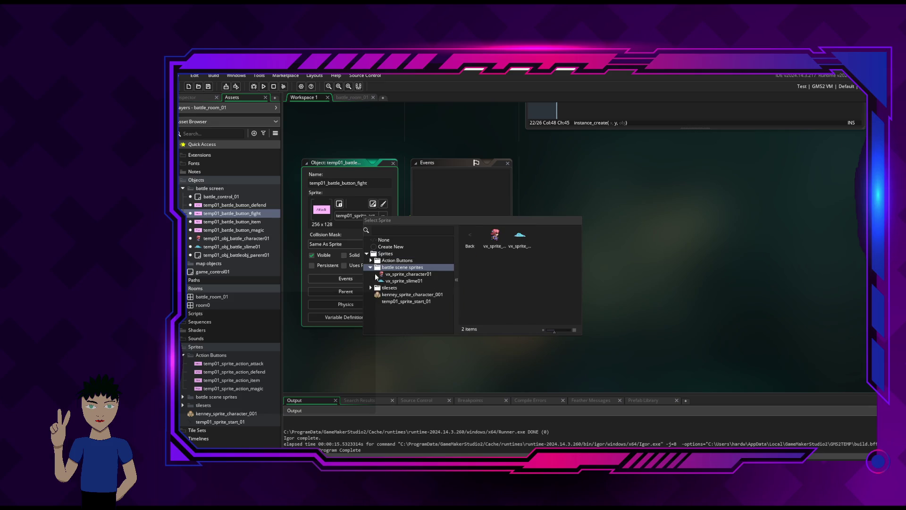
click(371, 267)
click(371, 261)
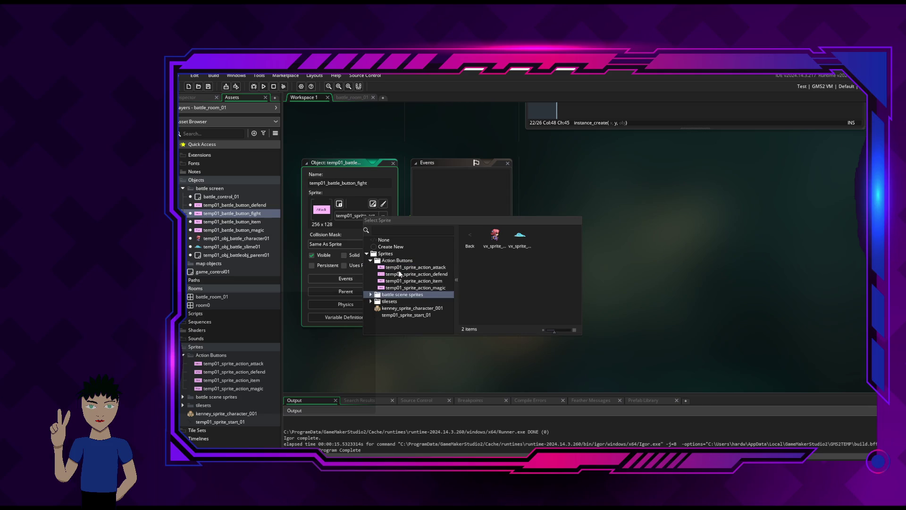
click(417, 193)
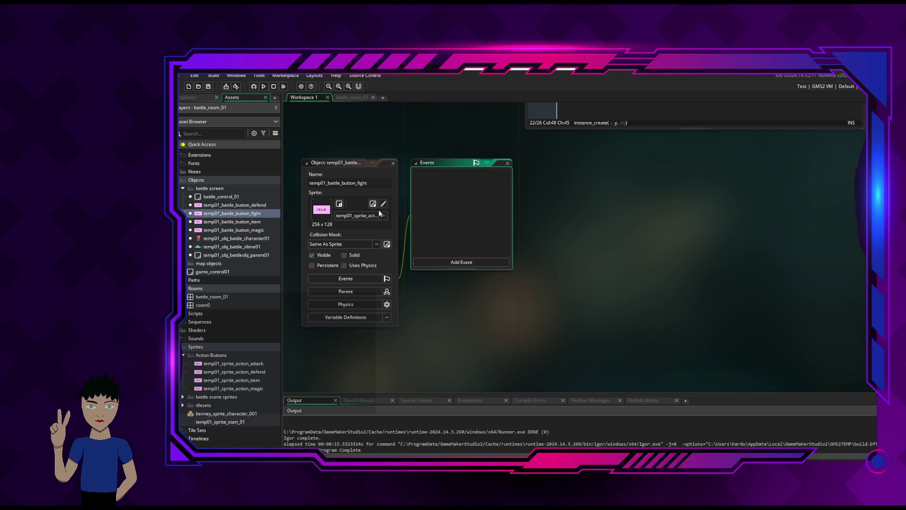
Close the fight object, then open and close temp01_battle_button_defend.
click(392, 164)
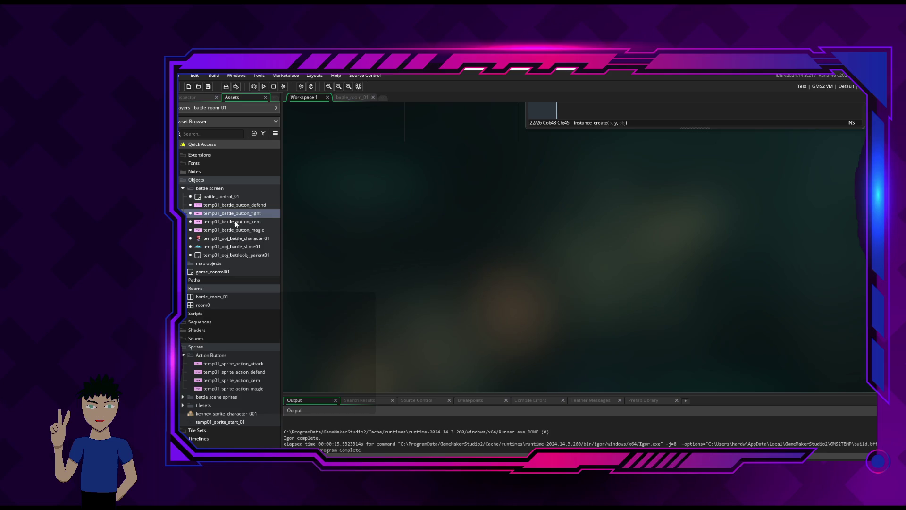
click(238, 206)
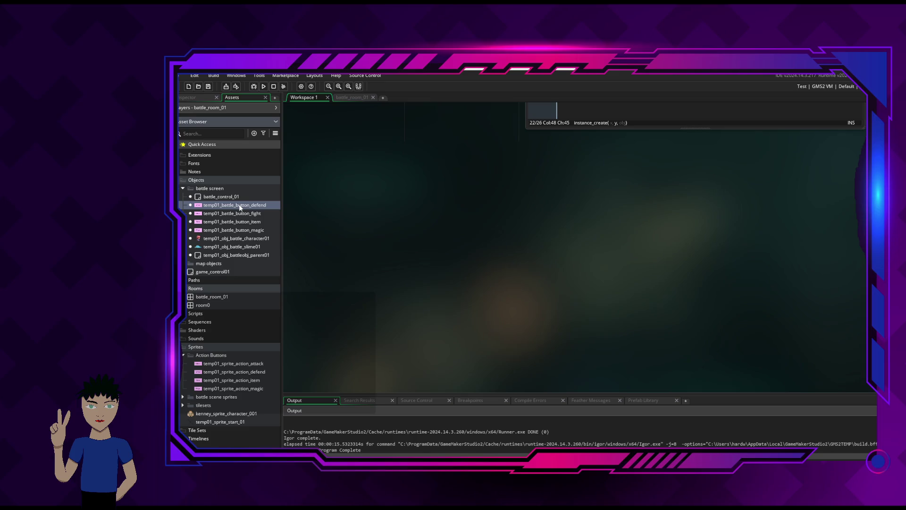
double_click(239, 206)
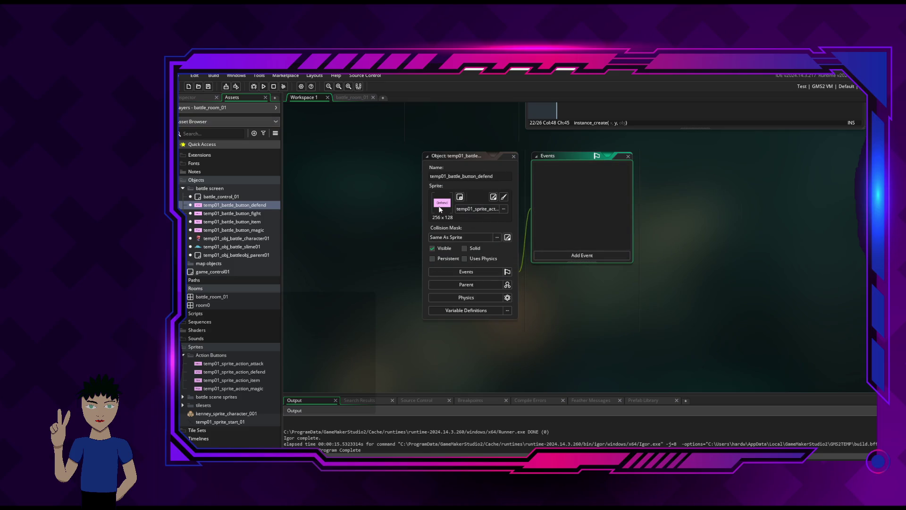
click(514, 156)
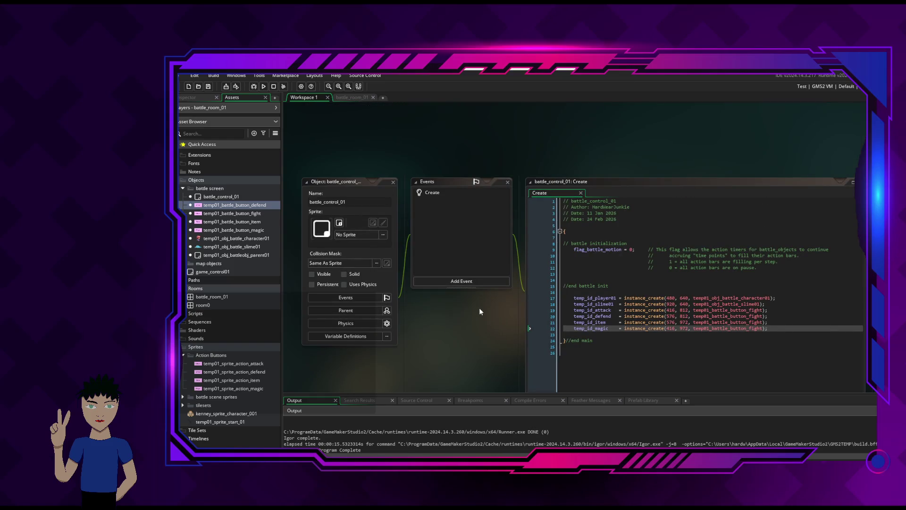
Change lines 20 and 21 to create temp01_battle_button_defend and temp01_battle_button_item.
click(788, 316)
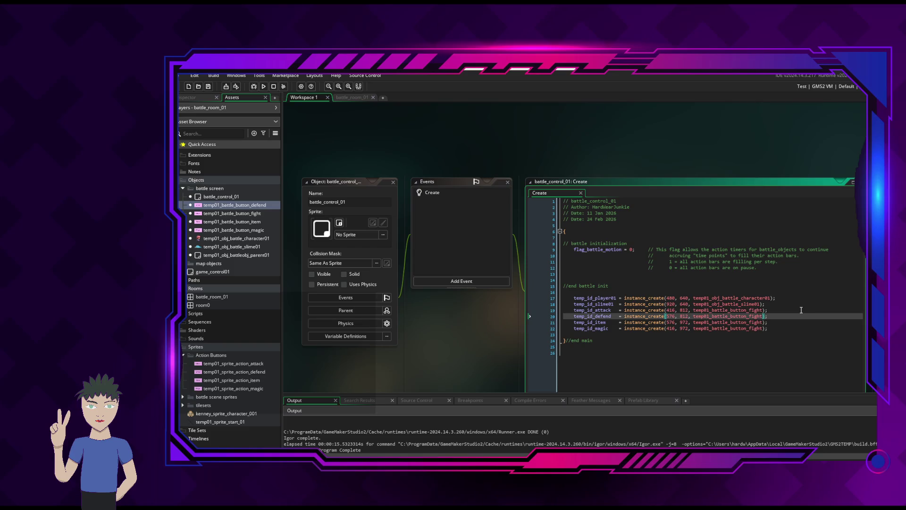
key(BackSpace)
key(BackSpace)
key(BackSpace)
text(defe)
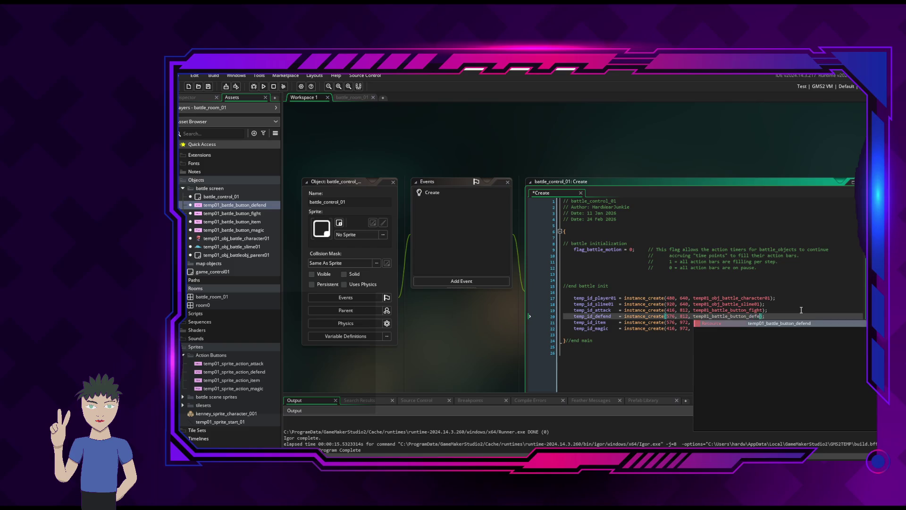
text(nd)
mouse_move(763, 316)
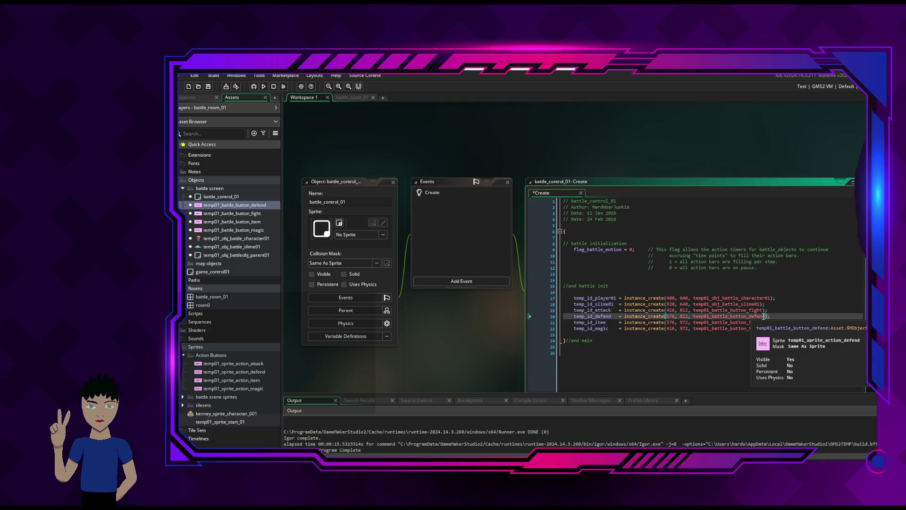
click(763, 322)
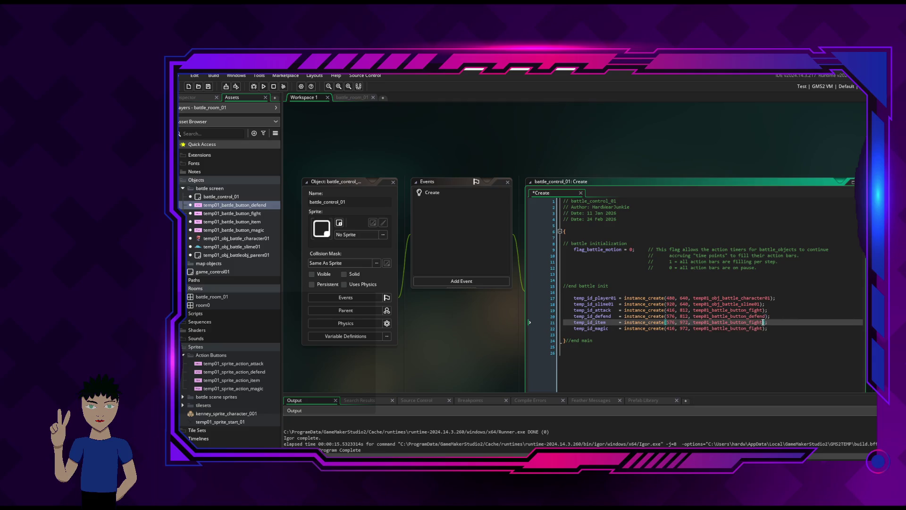
key(BackSpace)
key(BackSpace)
key(BackSpace)
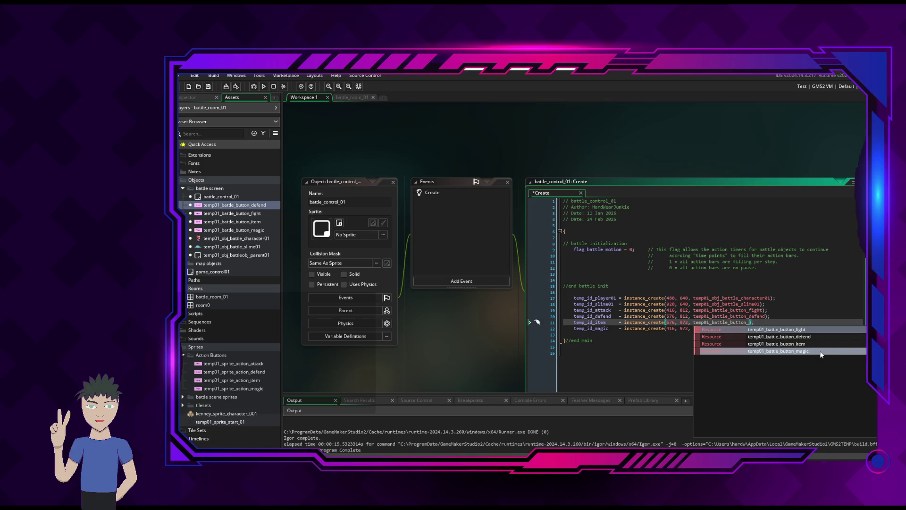
text(item)
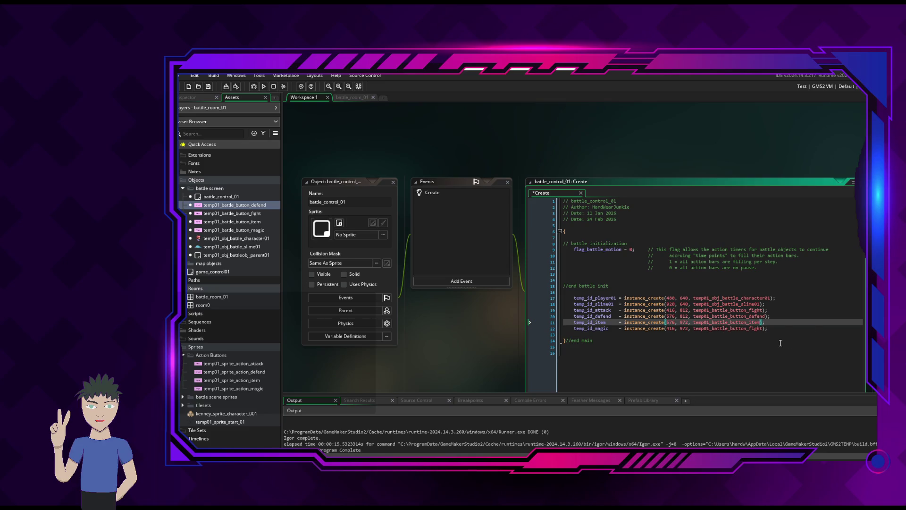
Change line 22 to create temp01_battle_button_magic and save the Create code.
click(762, 328)
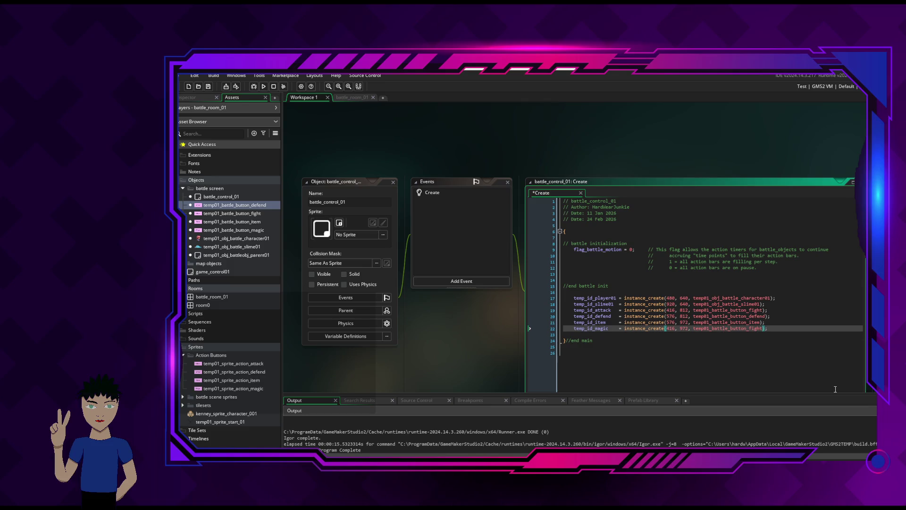
key(BackSpace)
key(BackSpace)
key(BackSpace)
key(BackSpace)
key(BackSpace)
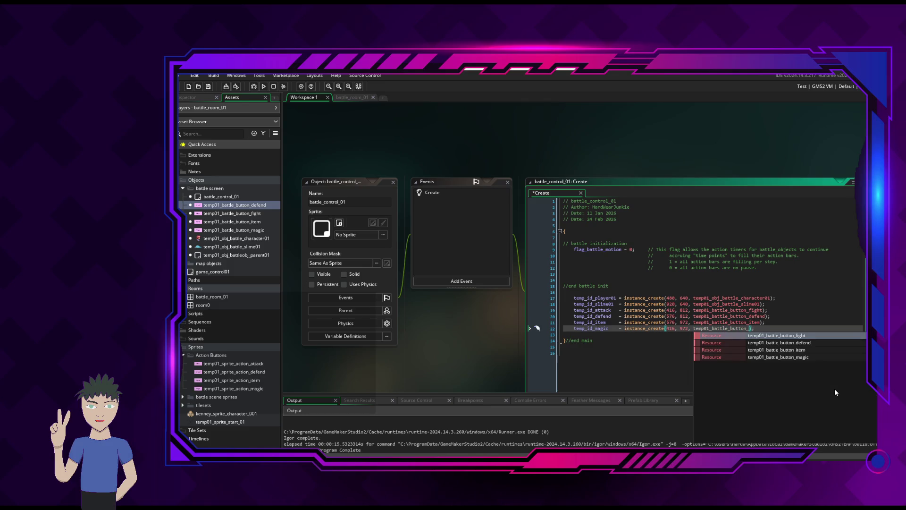
text(magic)
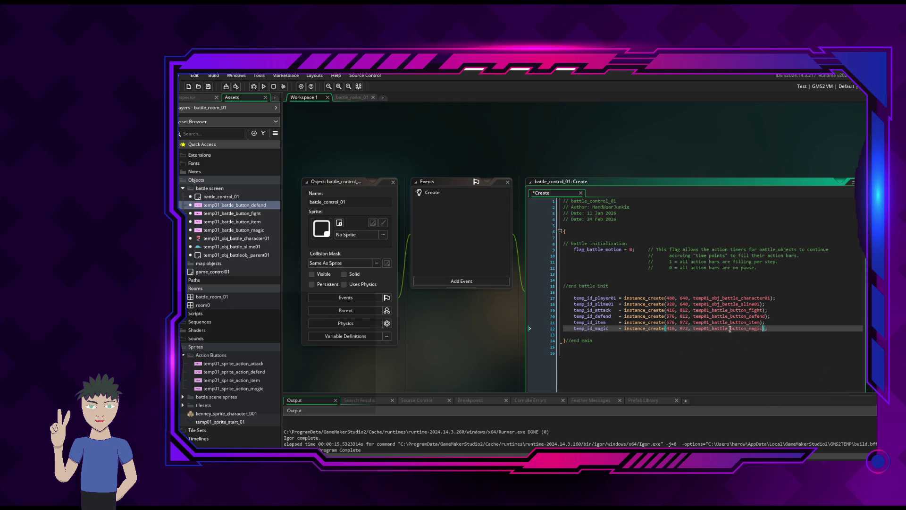
key(Up)
key(ctrl+s)
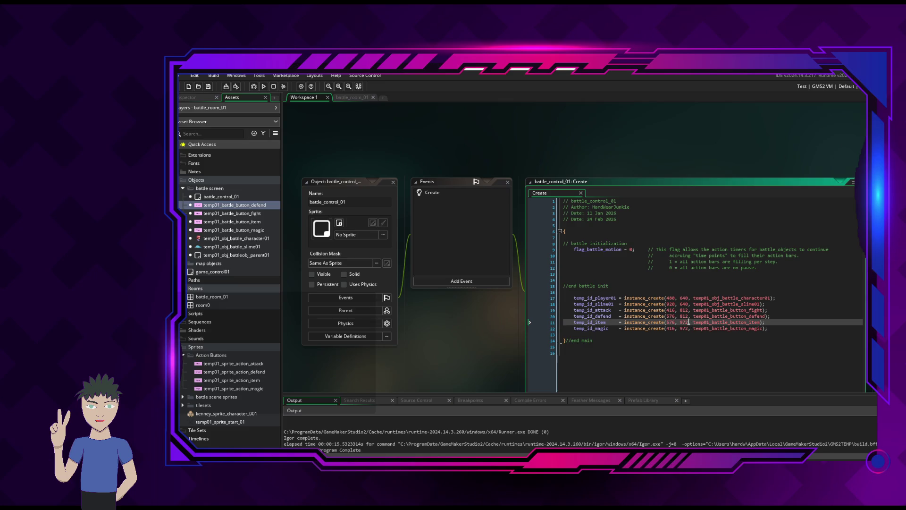
mouse_move(179, 255)
click(674, 316)
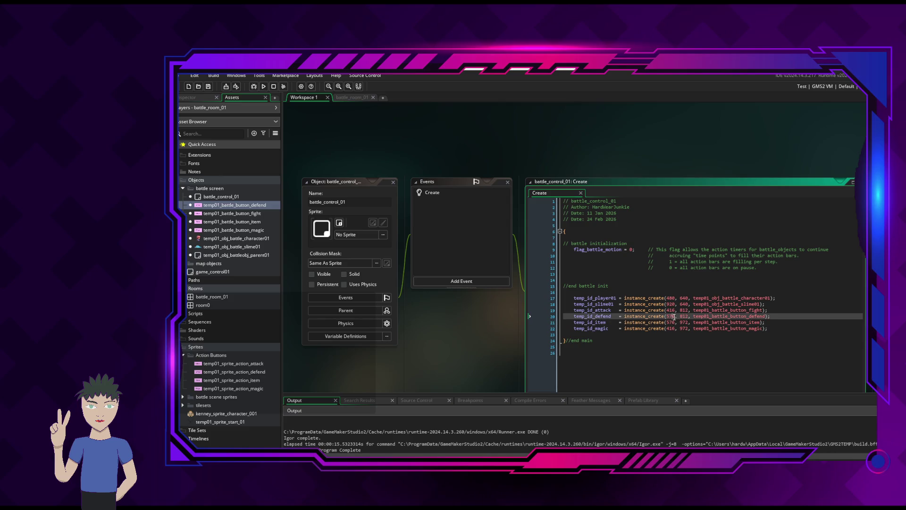
Replace 576 with 736 as the x value on lines 20 and 21, then save.
double_click(672, 317)
click(672, 316)
key(BackSpace)
key(Delete)
key(Delete)
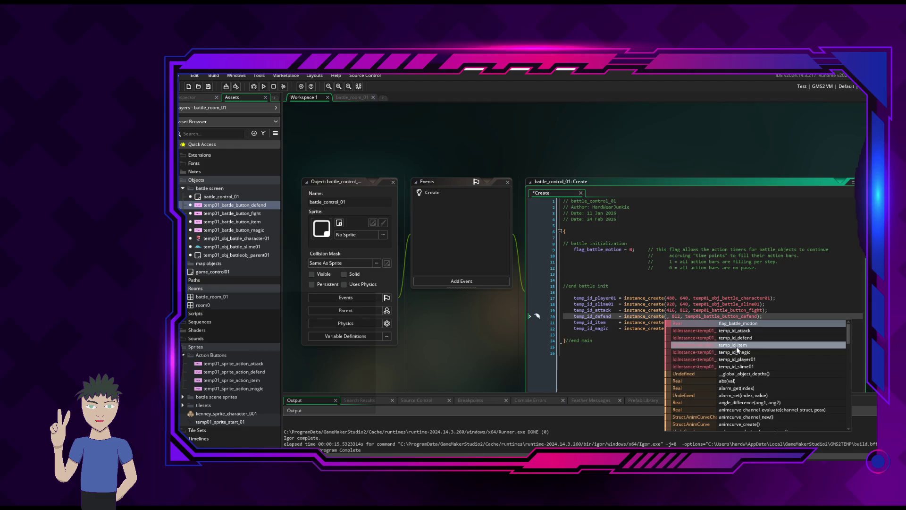
text(736)
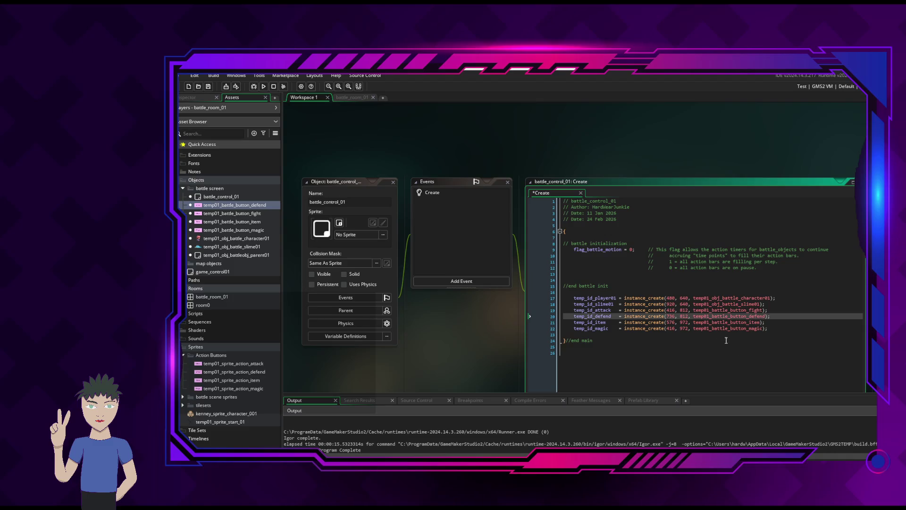
click(673, 321)
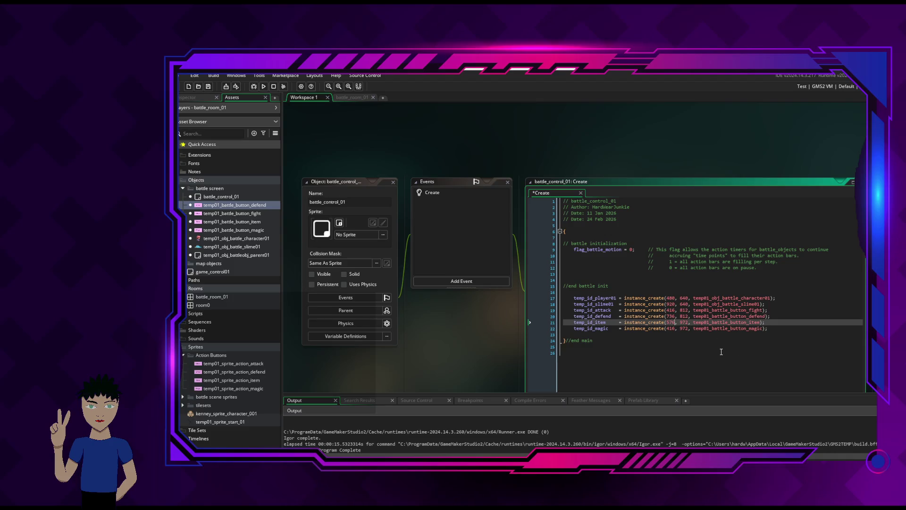
key(BackSpace)
key(BackSpace)
key(BackSpace)
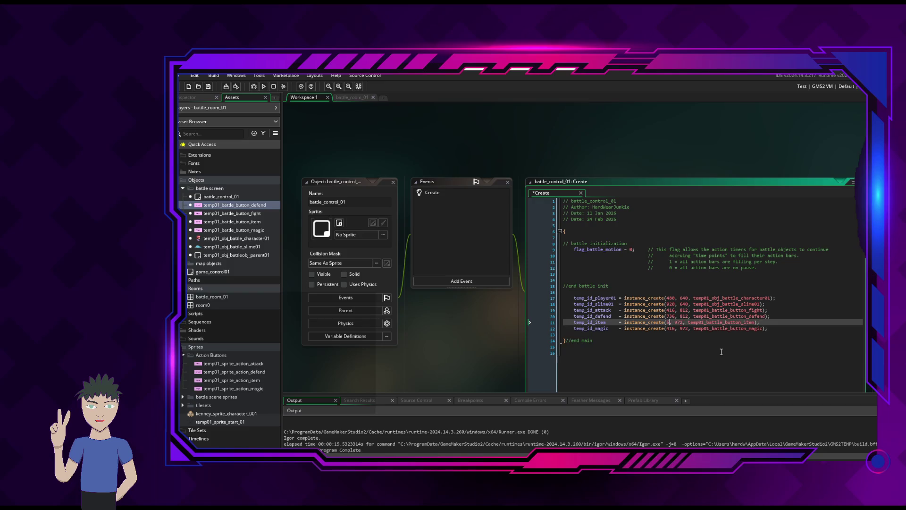
text(736)
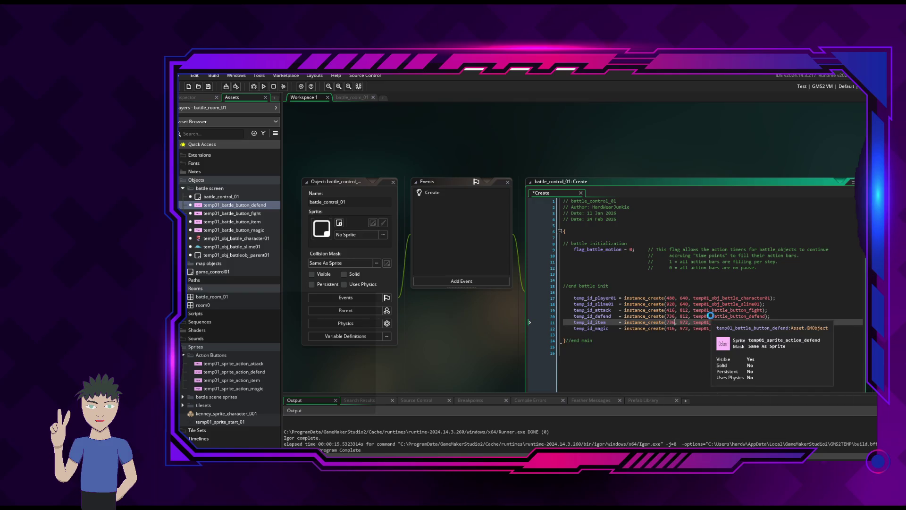
key(ctrl+s)
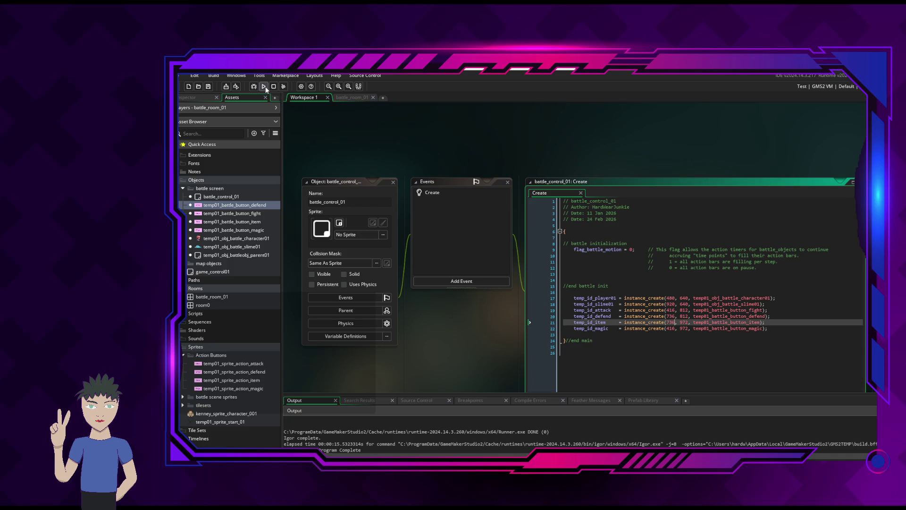
Run the game to view the 2×2 Attack, Defend, Magic and Item buttons, then close it.
click(264, 87)
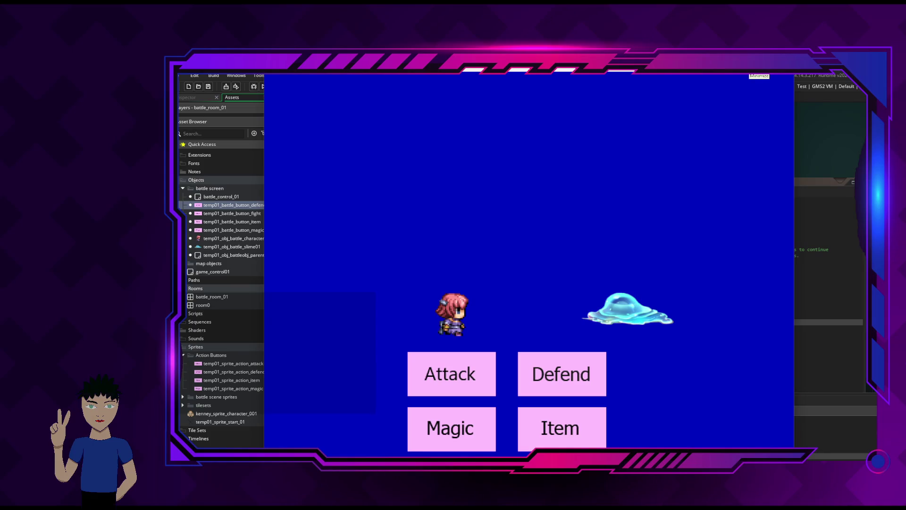
click(758, 71)
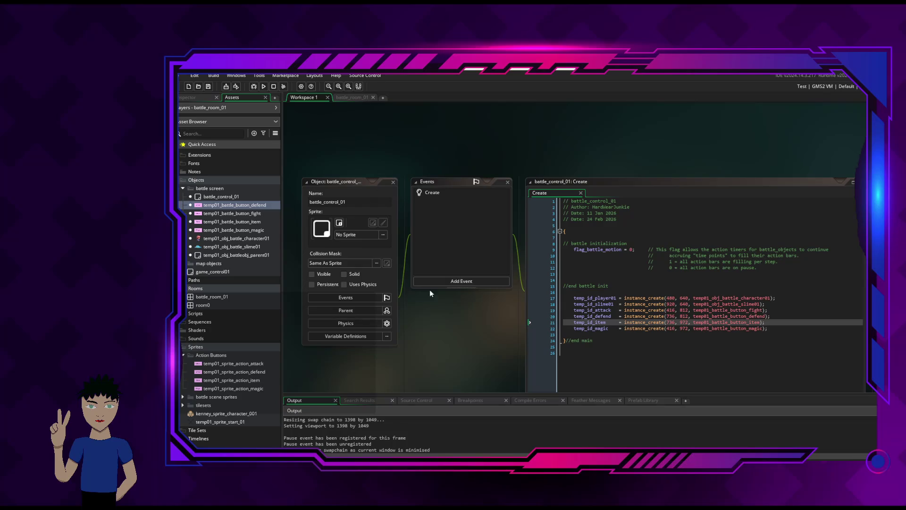
mouse_move(180, 319)
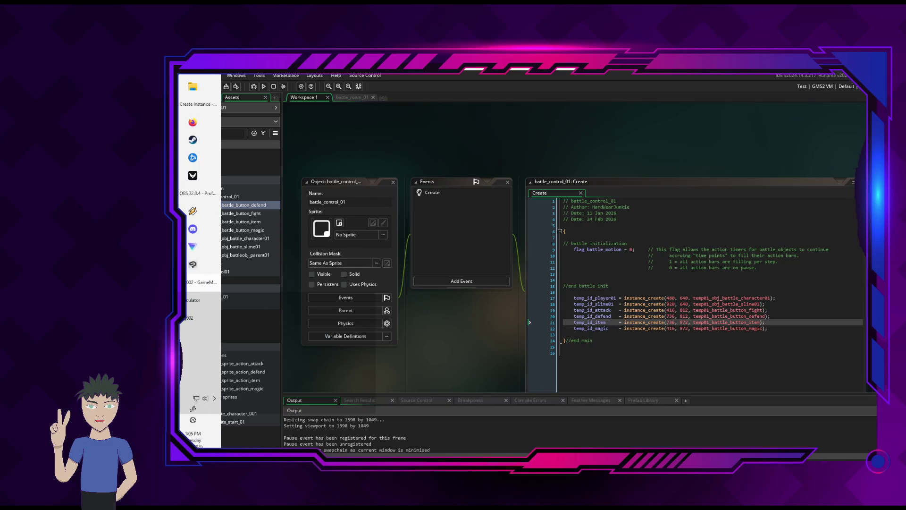
click(187, 318)
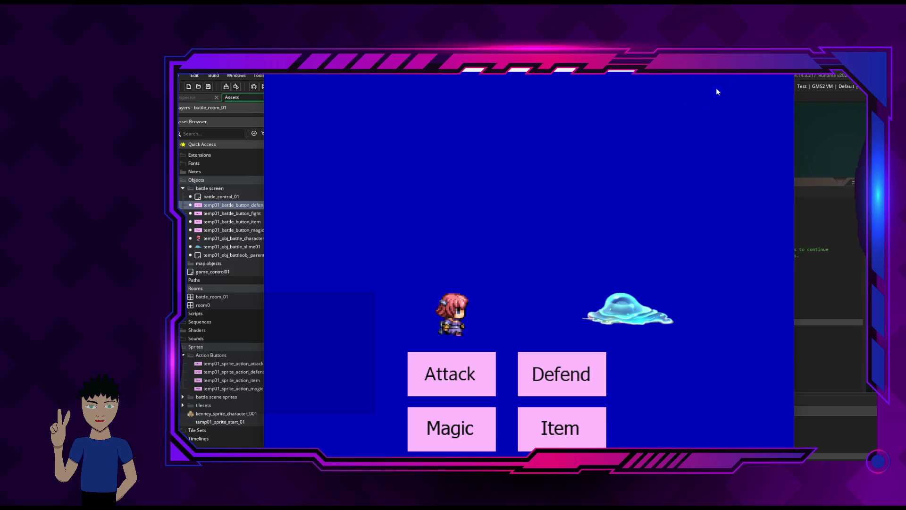
key(alt+F4)
click(656, 346)
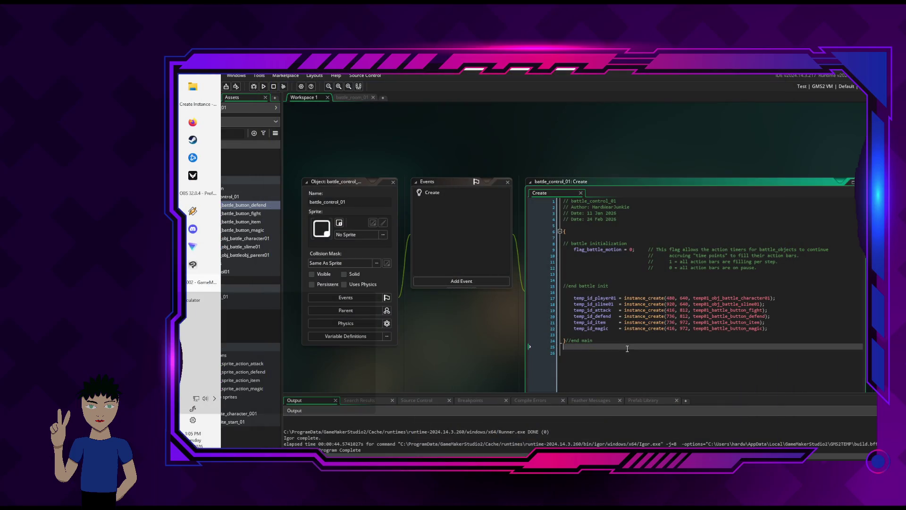
Change the x value on lines 20 and 21 from 736 to 1056 and save.
click(660, 333)
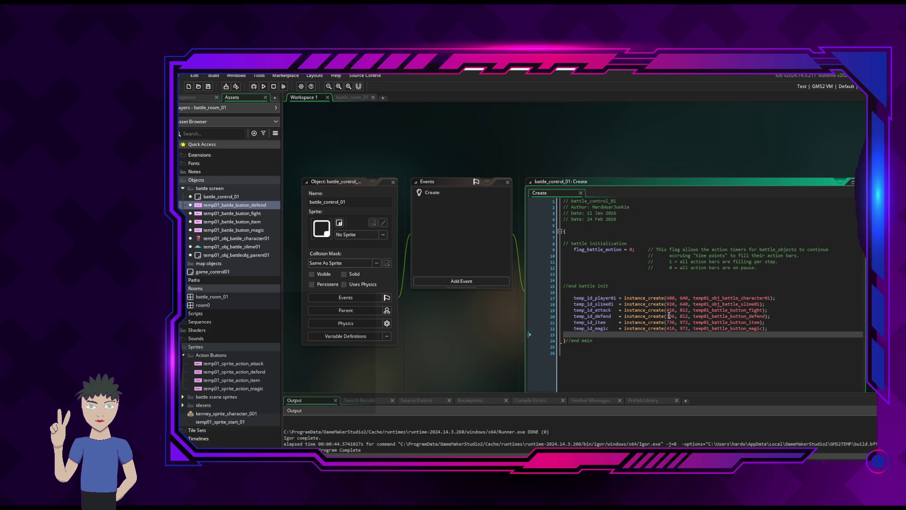
click(672, 316)
key(BackSpace)
key(BackSpace)
key(BackSpace)
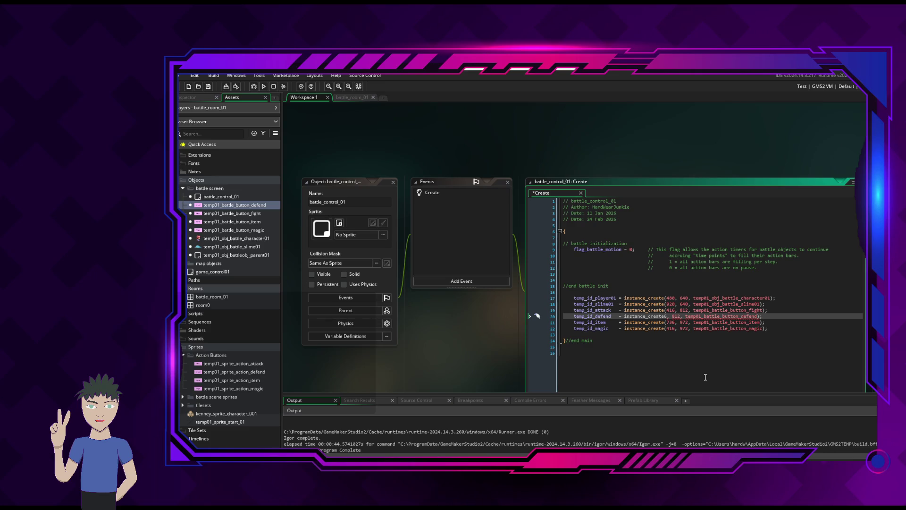
text((105)
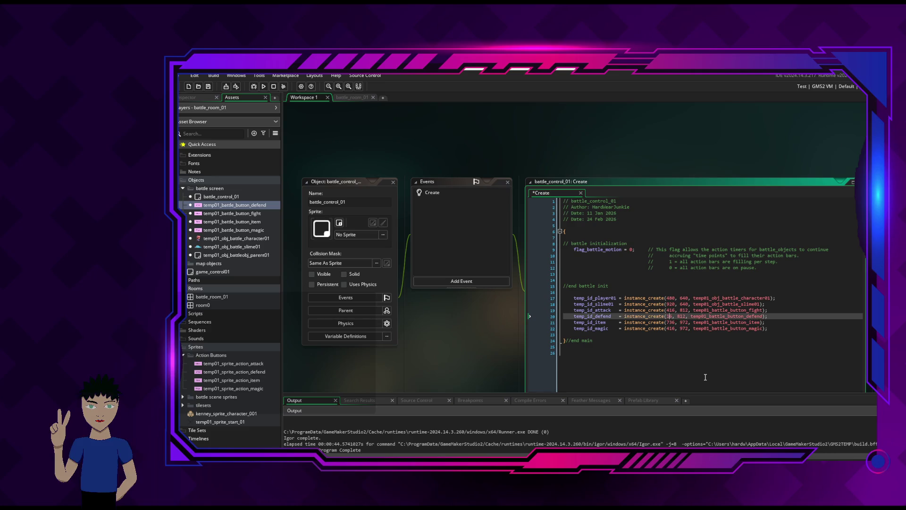
key(Down)
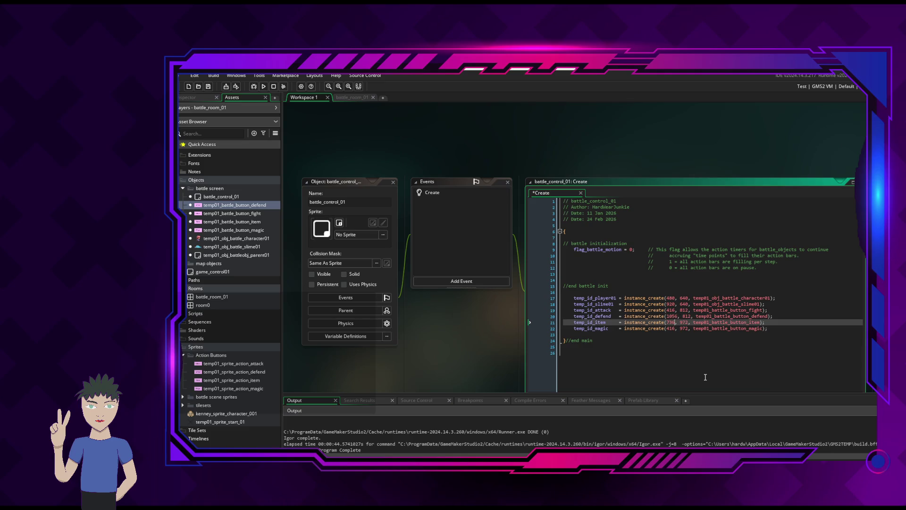
key(BackSpace)
key(BackSpace)
text(105)
key(ctrl+s)
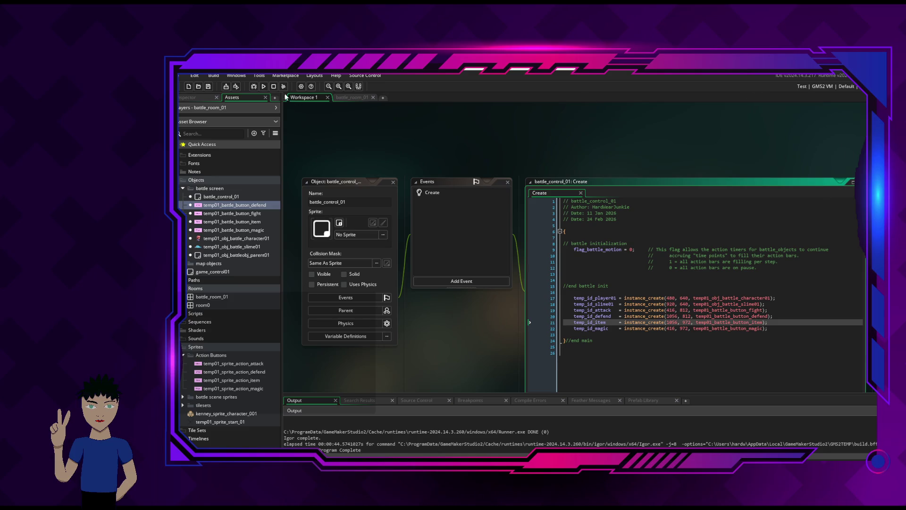
click(263, 87)
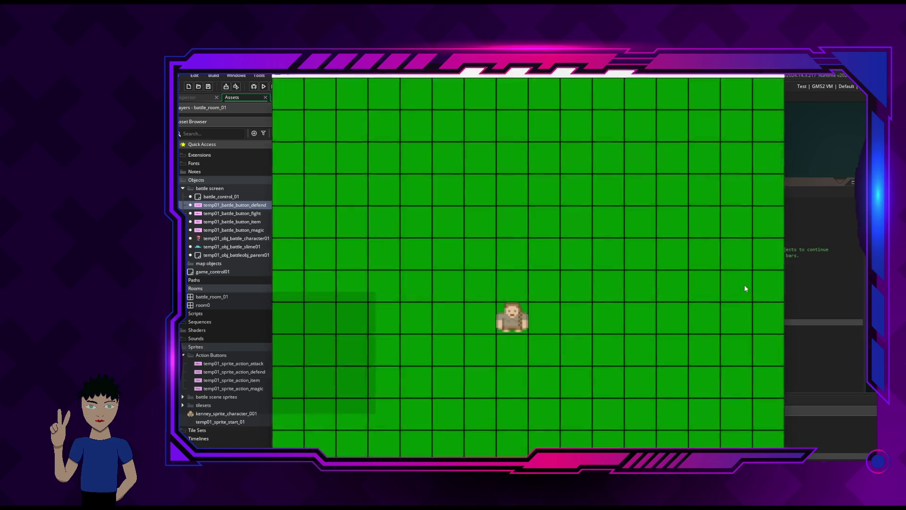
key(Left)
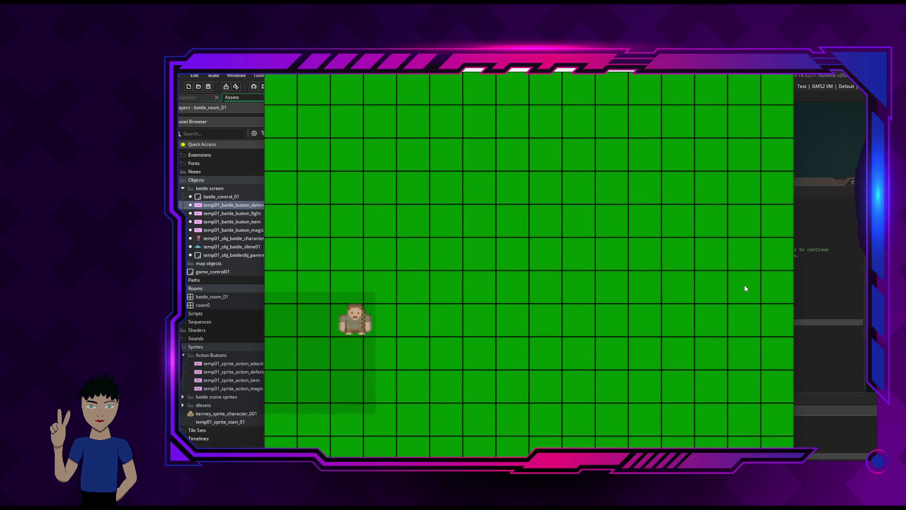
key(Up)
key(Right)
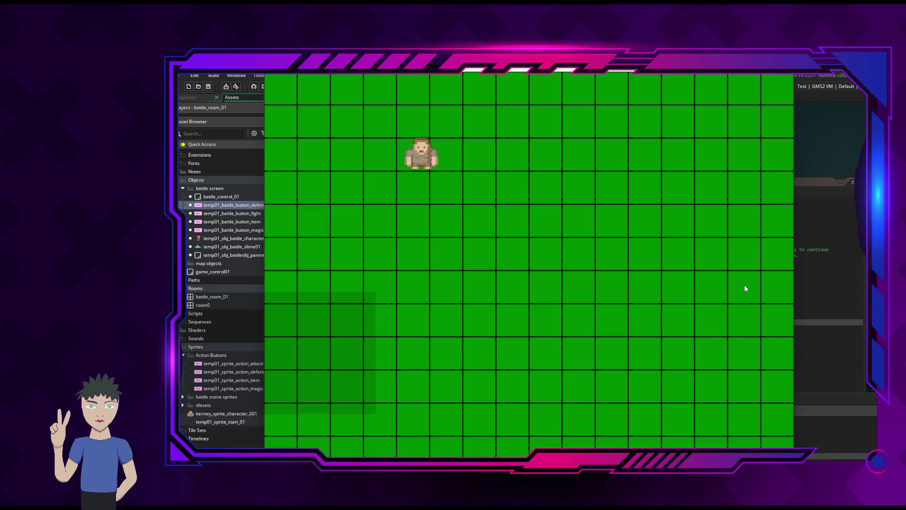
key(Down)
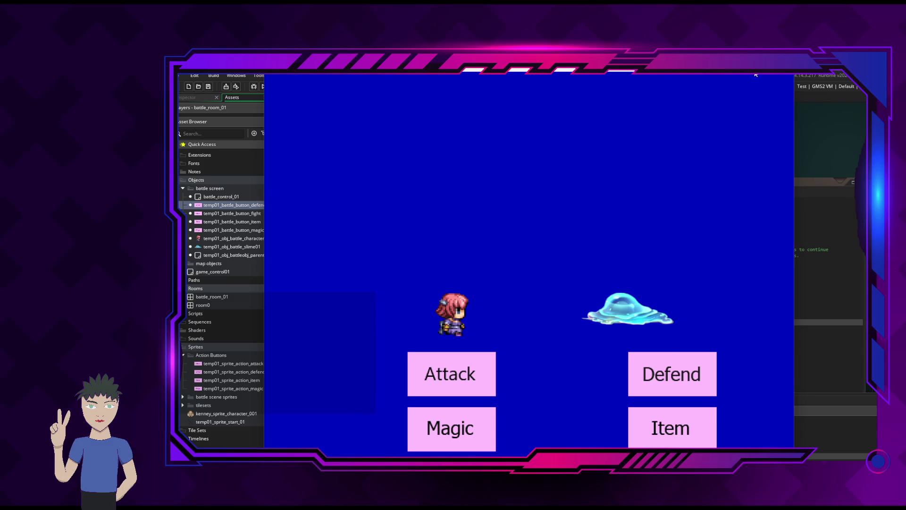
key(Escape)
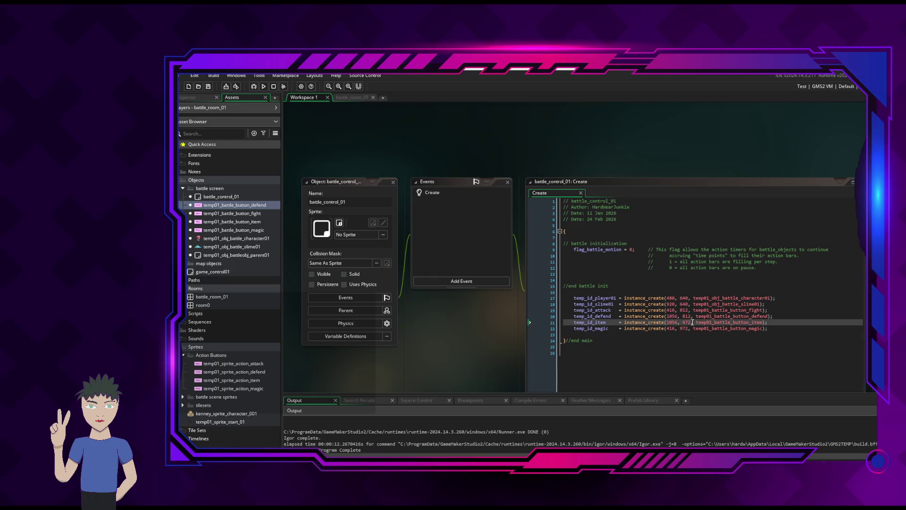
Try 956 for the Item button's x, revert it to 1056, and bring up Calculator.
click(672, 322)
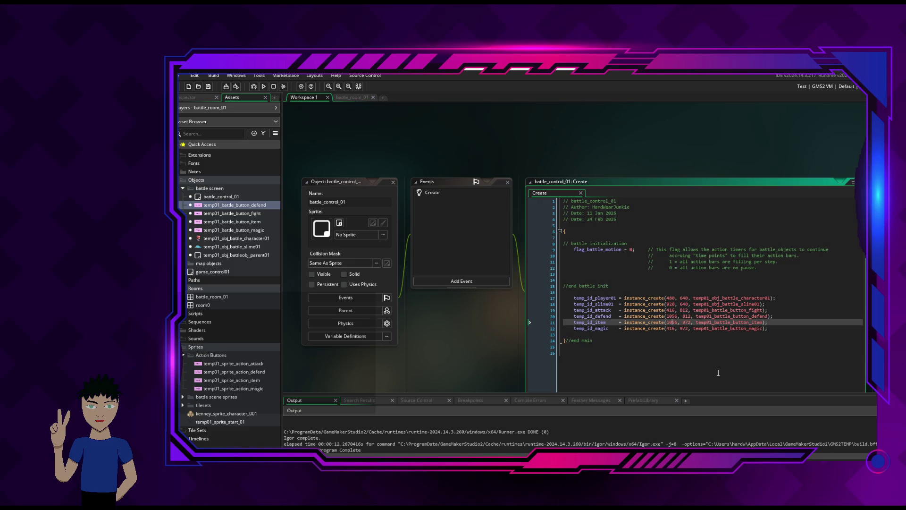
key(BackSpace)
key(BackSpace)
text(9)
key(BackSpace)
text(10)
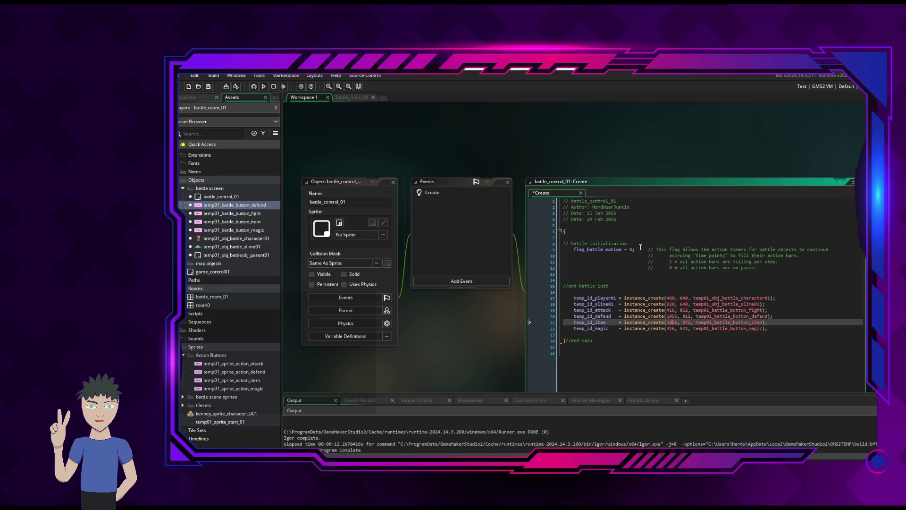
key(XF86Calculator)
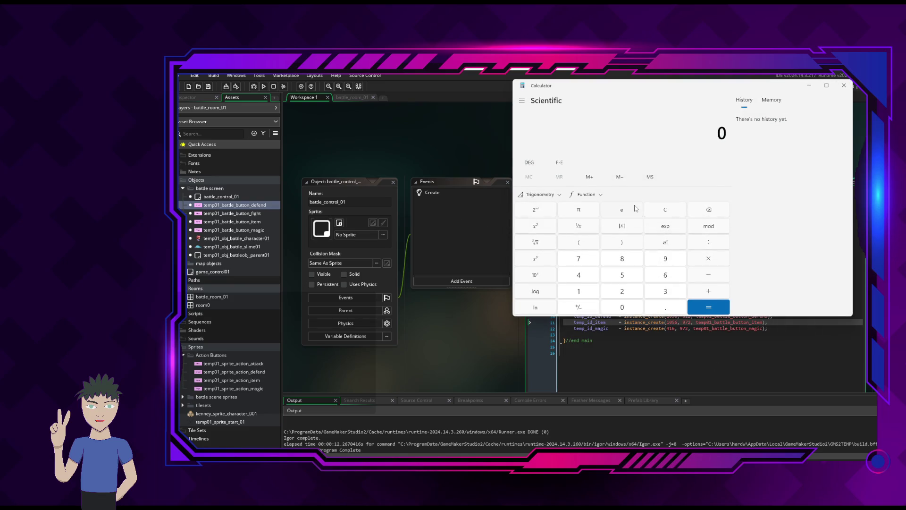
Calculate 1056×4, 1056×0.75 = 792 and 1056÷32 = 33, then close Calculator.
text(1056)
text(*4)
key(Return)
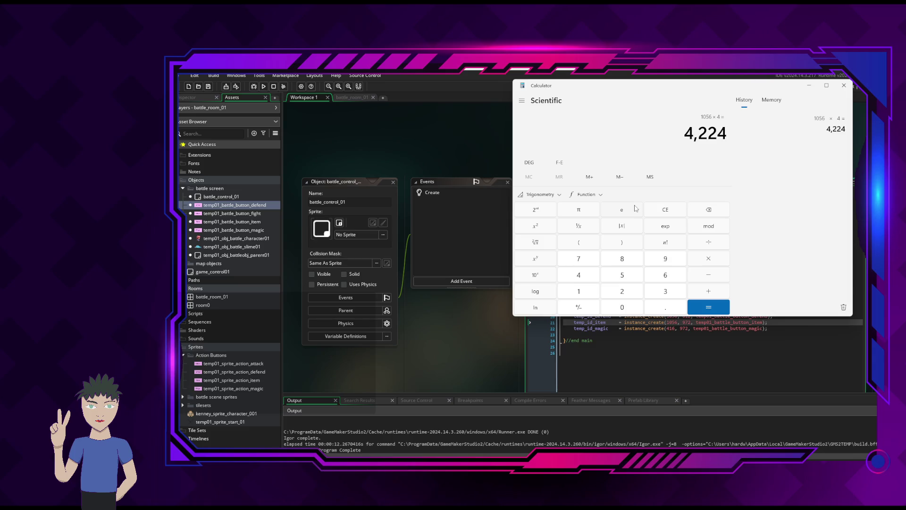
text(10)
text(56)
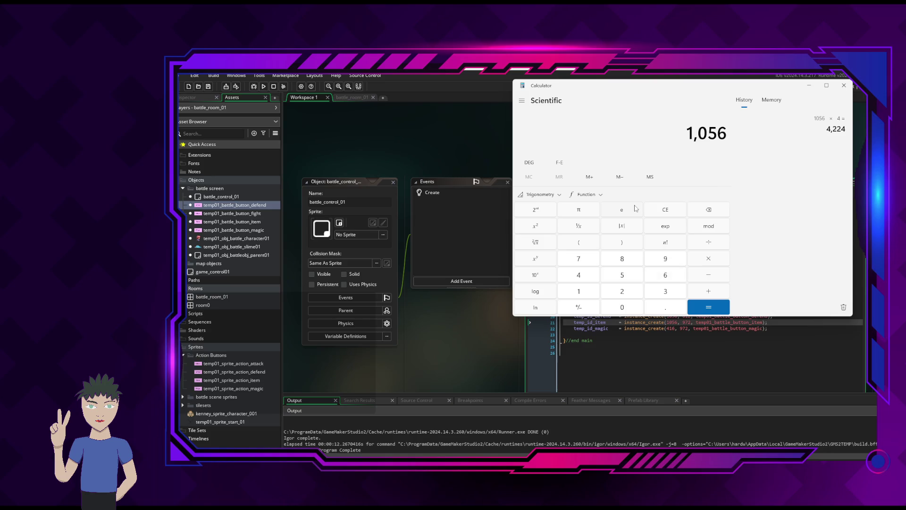
text(*)
text(0.75)
key(Return)
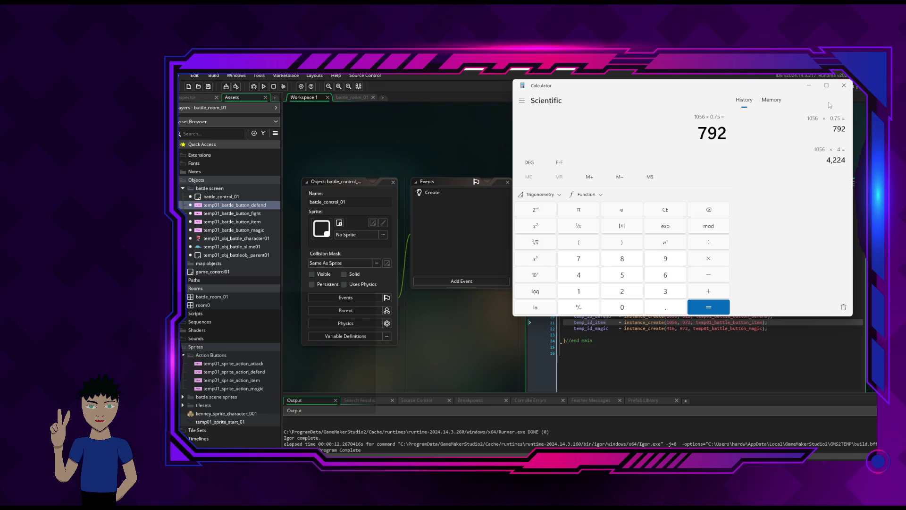
text(1056)
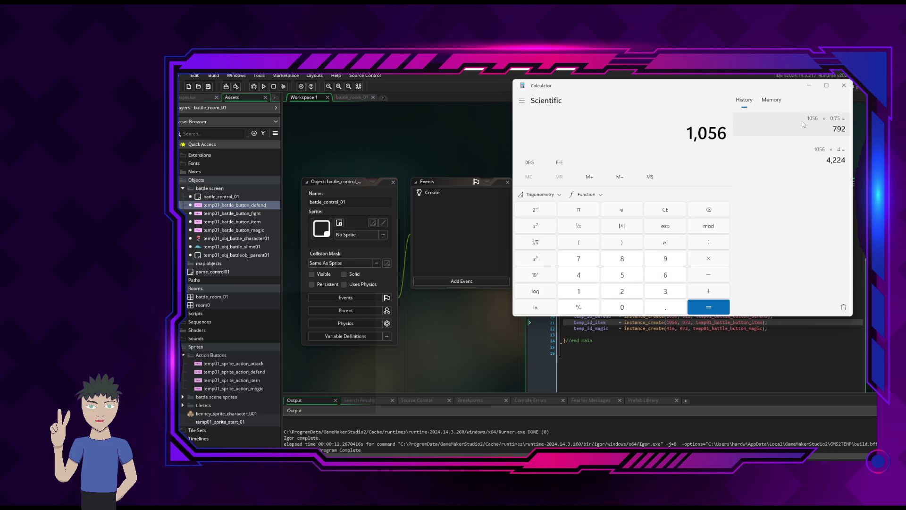
key(slash)
text(32)
key(Return)
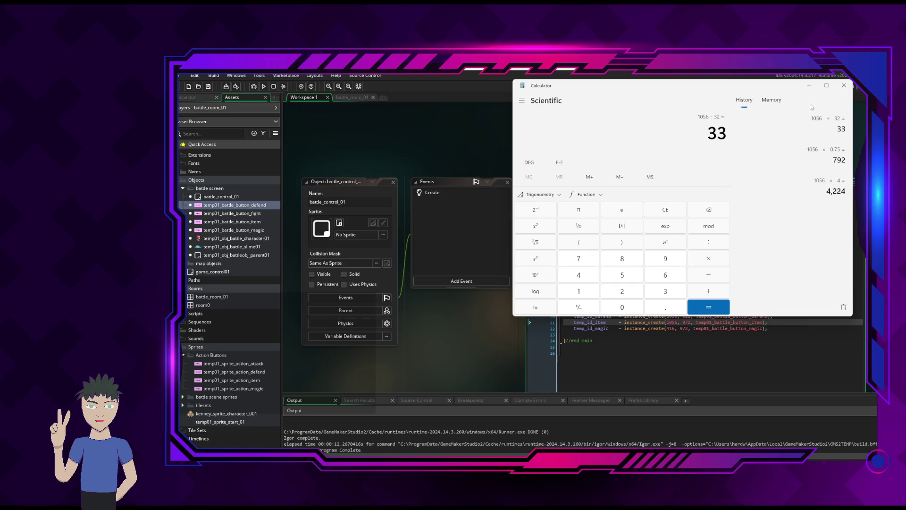
click(844, 86)
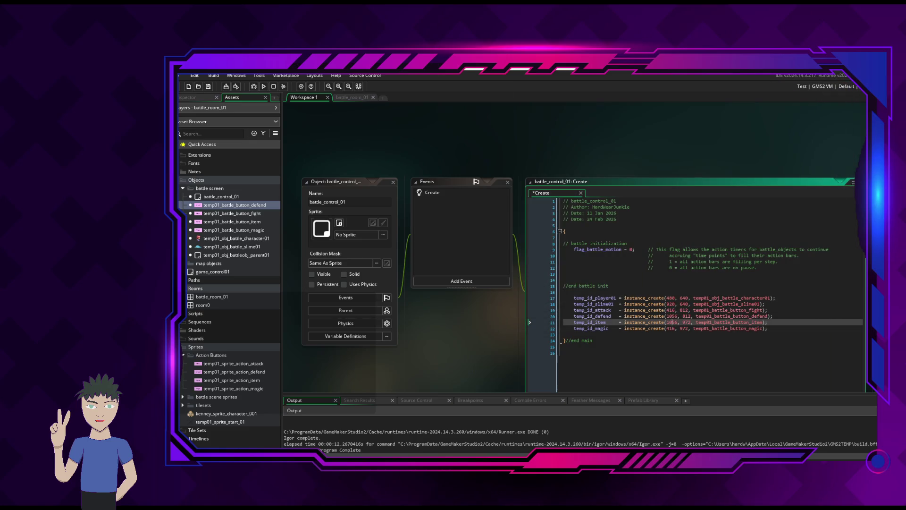
Change the Item and Defend buttons' x values to 1024.
key(super+d)
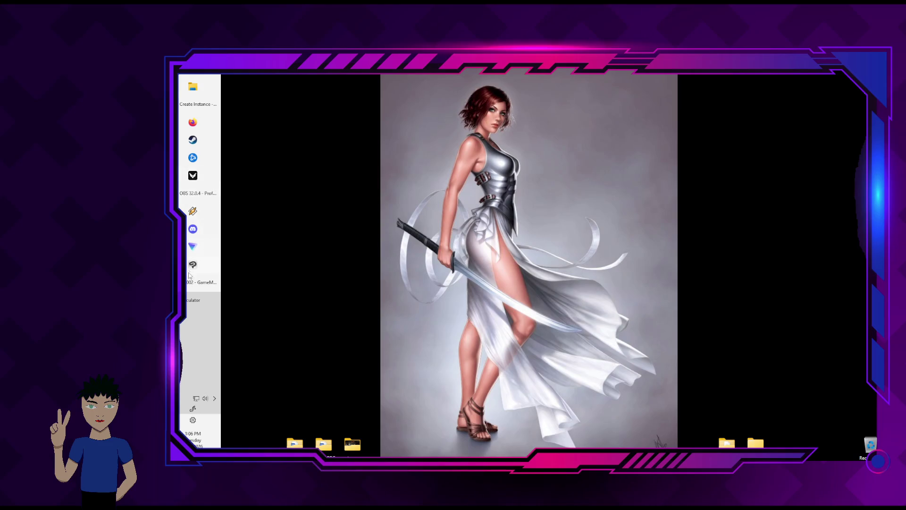
click(191, 282)
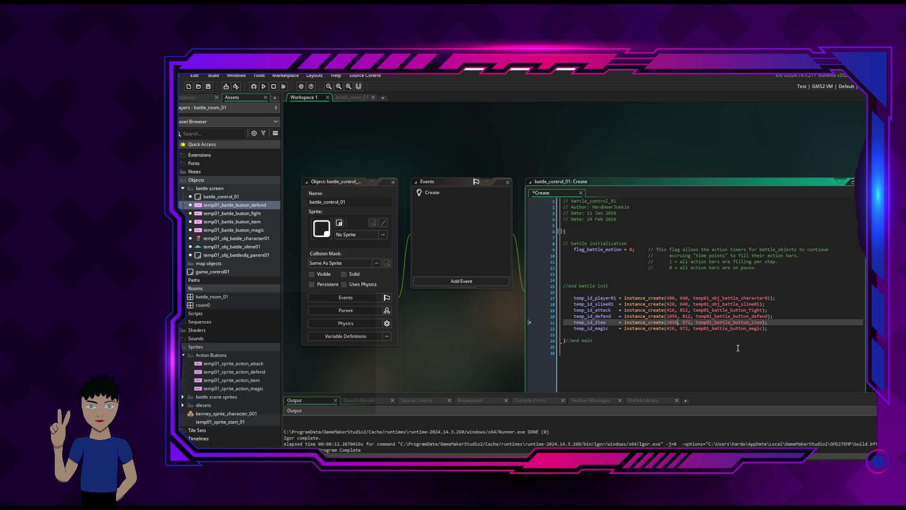
key(BackSpace)
key(BackSpace)
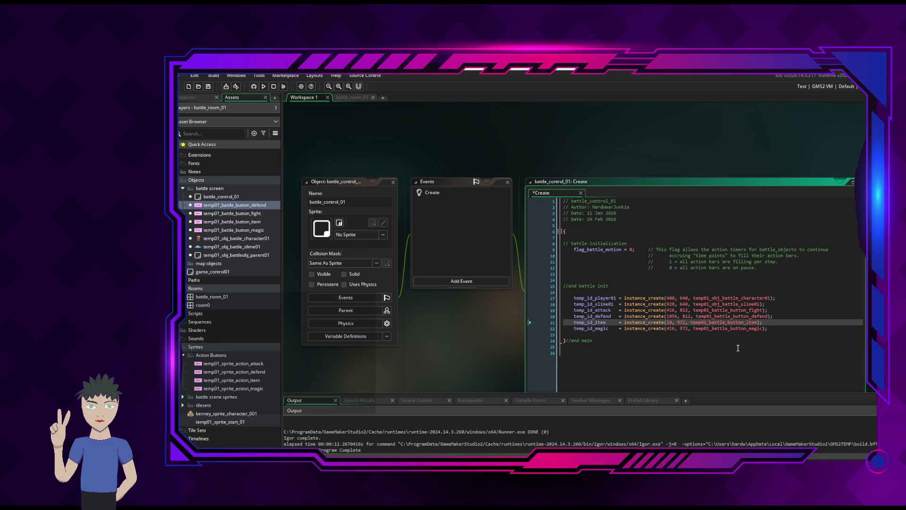
text(24)
key(Up)
key(BackSpace)
key(BackSpace)
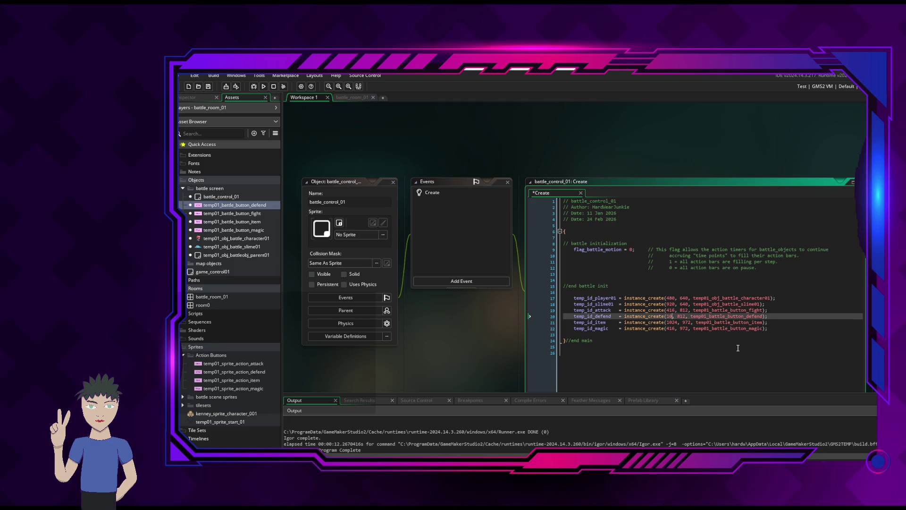
text(24)
Set the Item and Defend buttons' x values to 960 and save the code.
click(768, 322)
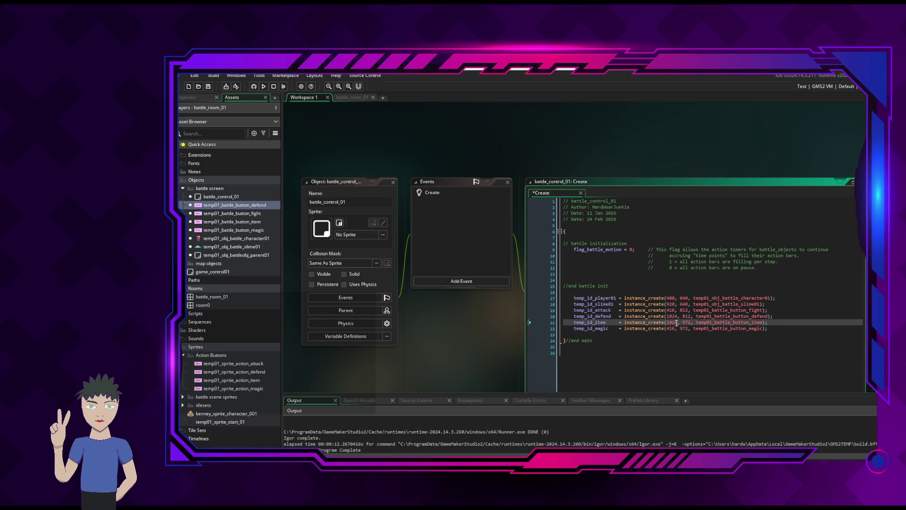
key(BackSpace)
key(BackSpace)
key(BackSpace)
text(960)
click(680, 316)
key(BackSpace)
key(BackSpace)
key(BackSpace)
text(960)
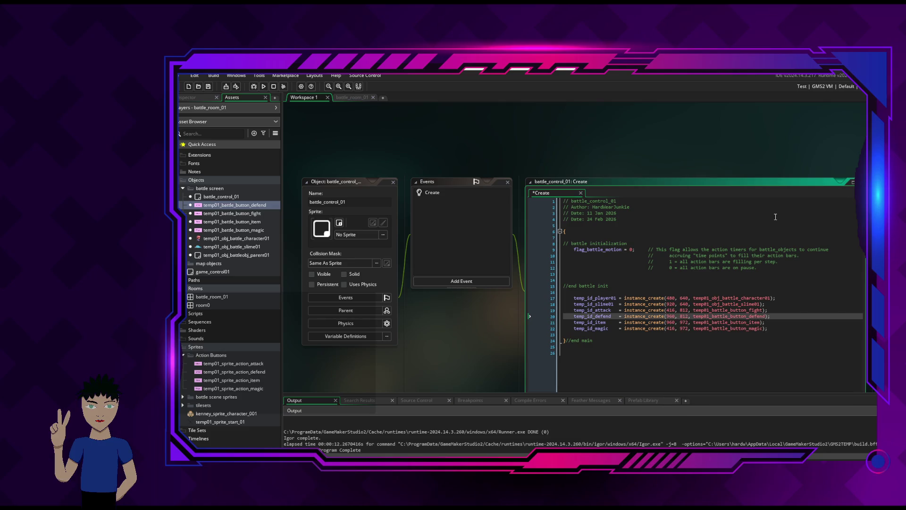
key(ctrl+s)
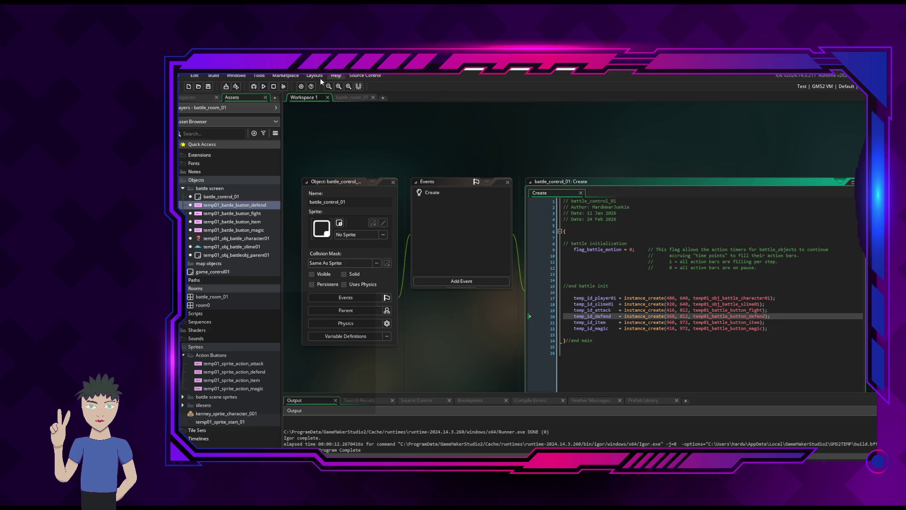
Test-run the game, walk the hero into battle to check the Defend and Item buttons, then quit.
click(263, 87)
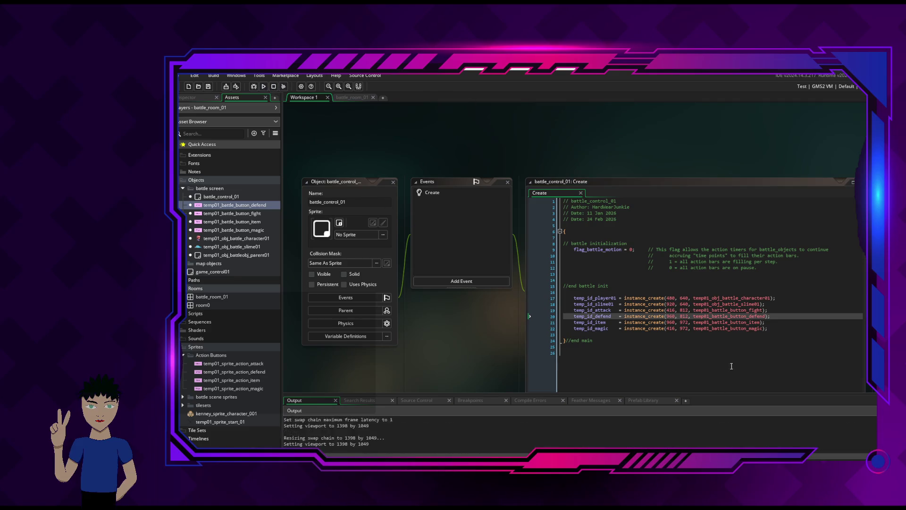
key(Left)
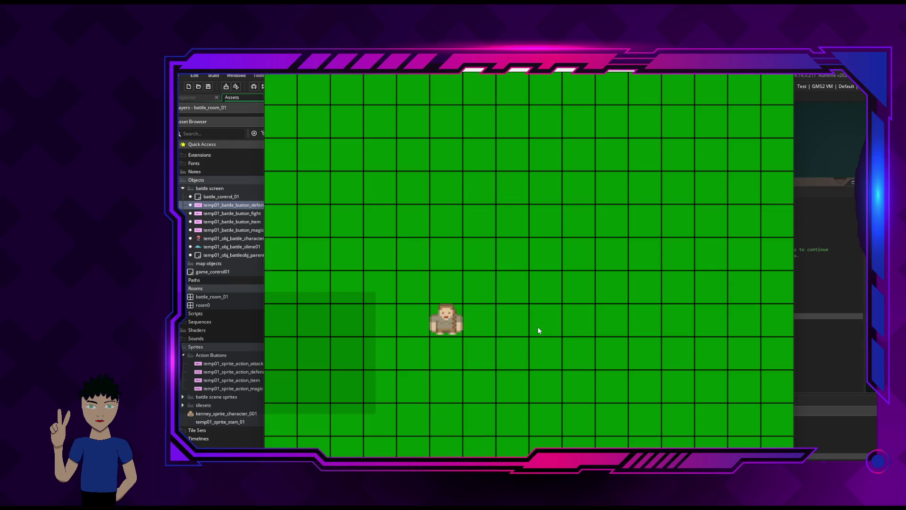
key(Up)
key(Up)
key(Right)
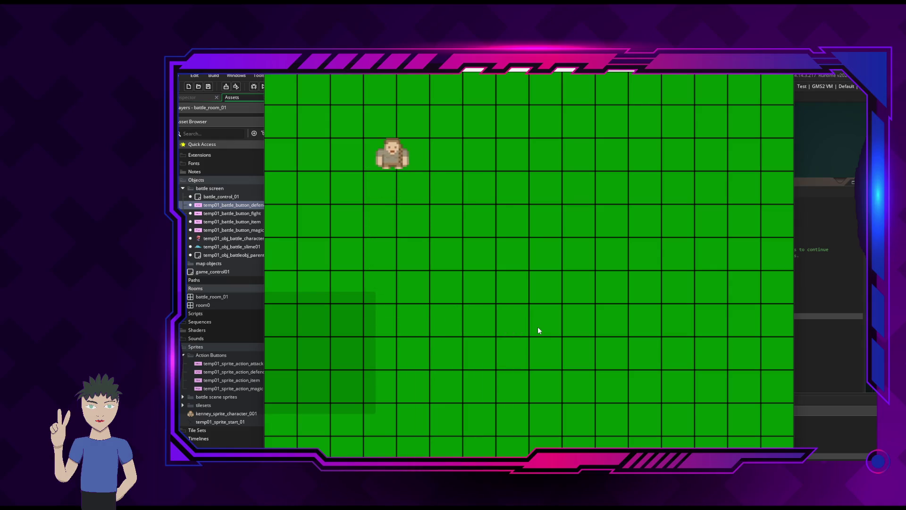
key(Down)
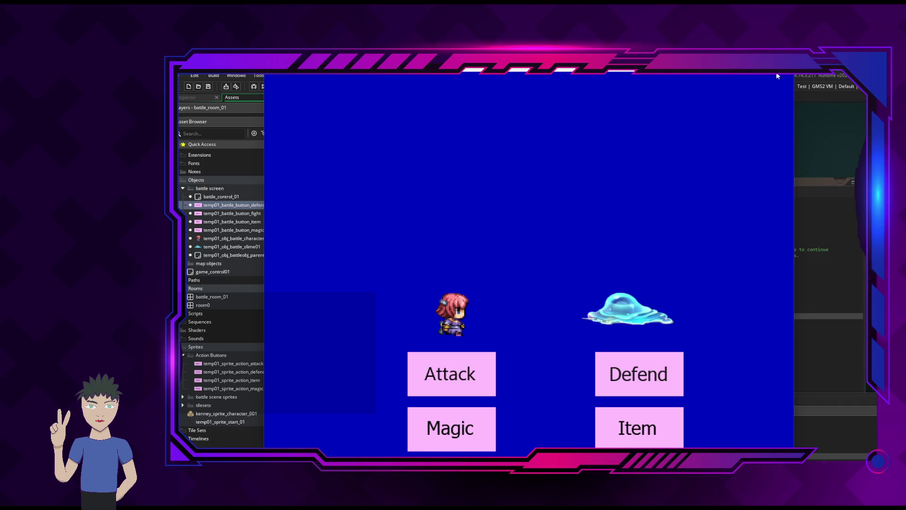
key(Escape)
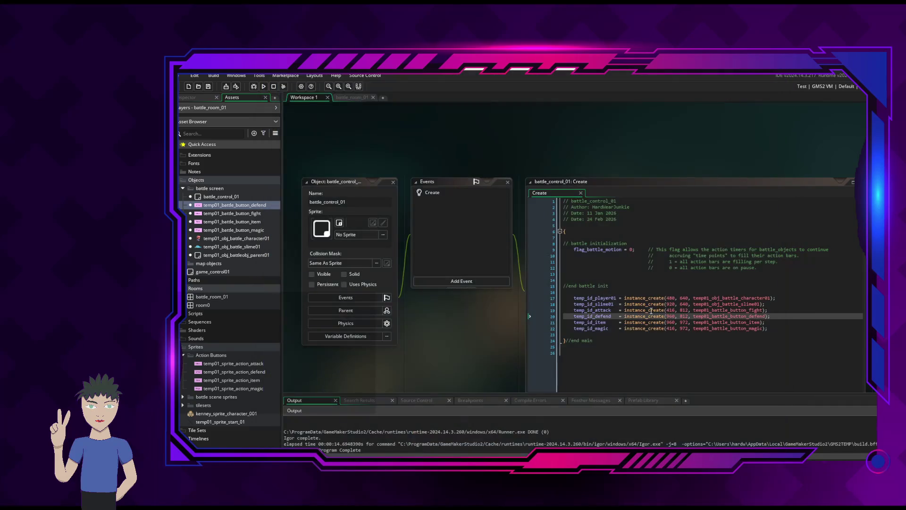
Insert a blank line at line 23 of battle_control_01's Create code, then switch to battle_room_01.
click(766, 335)
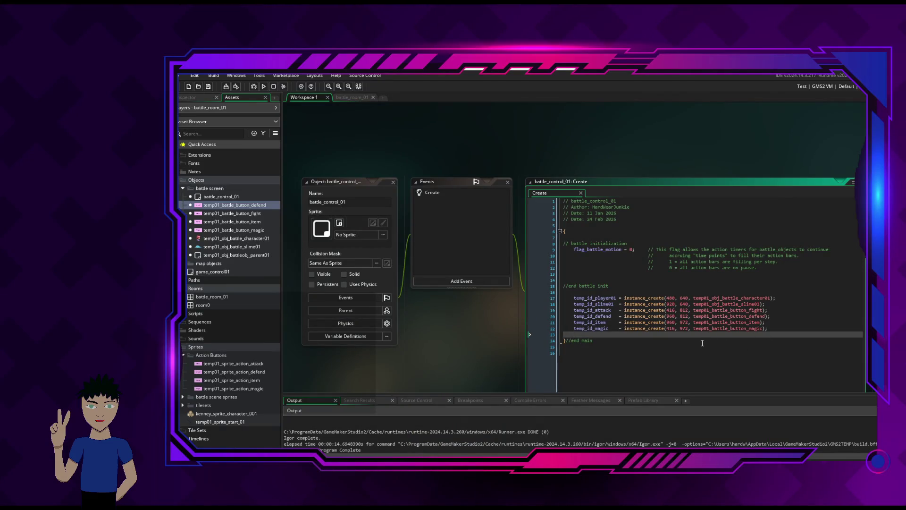
key(Return)
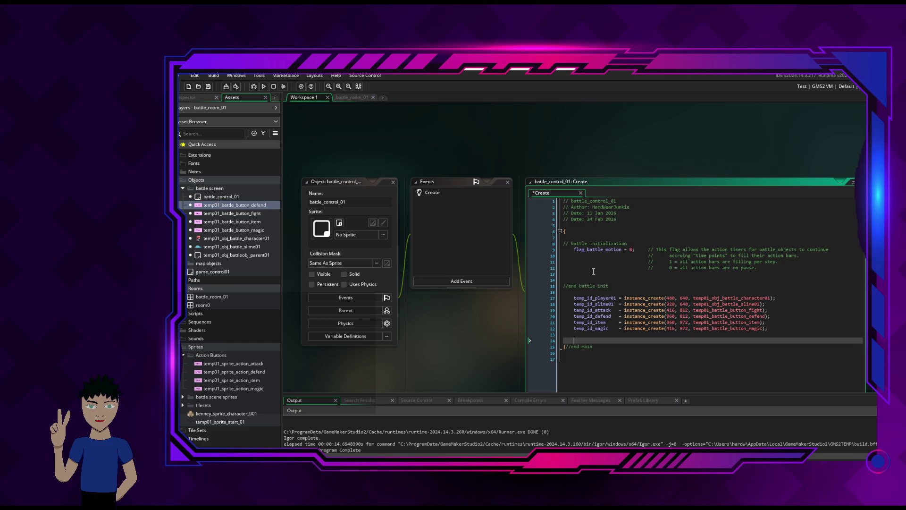
click(358, 98)
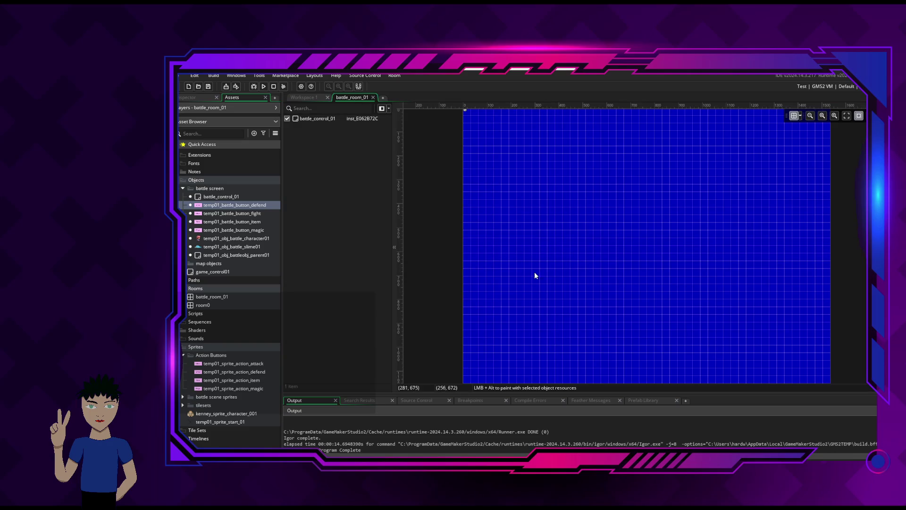
Close the battle_room_01 room editor and browse the window and layout menu options.
click(372, 97)
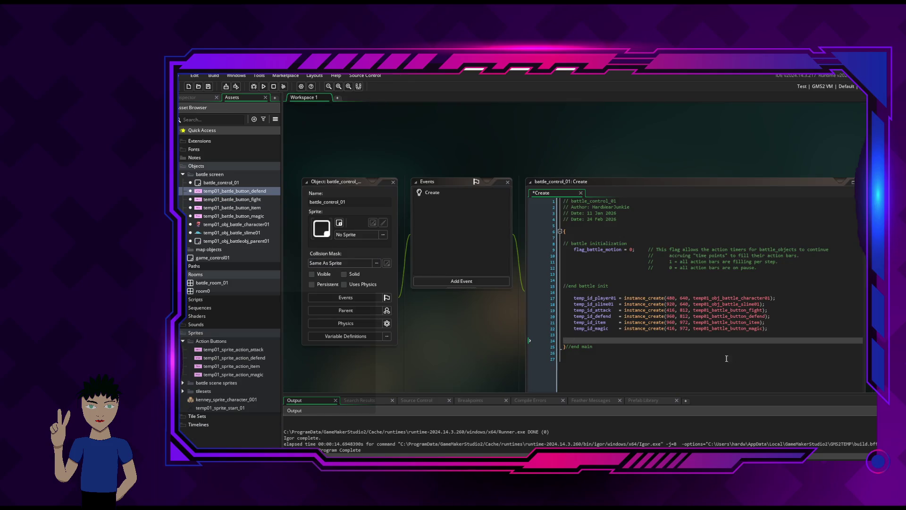
click(698, 336)
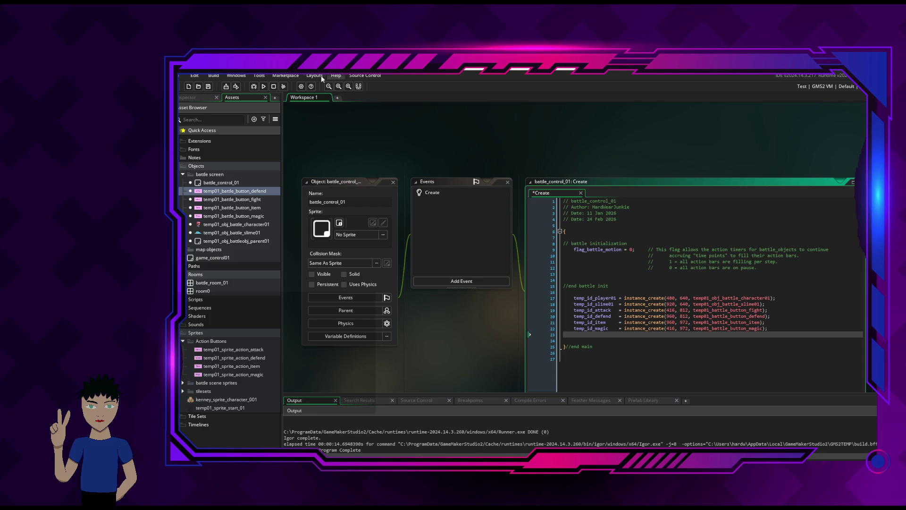
click(238, 75)
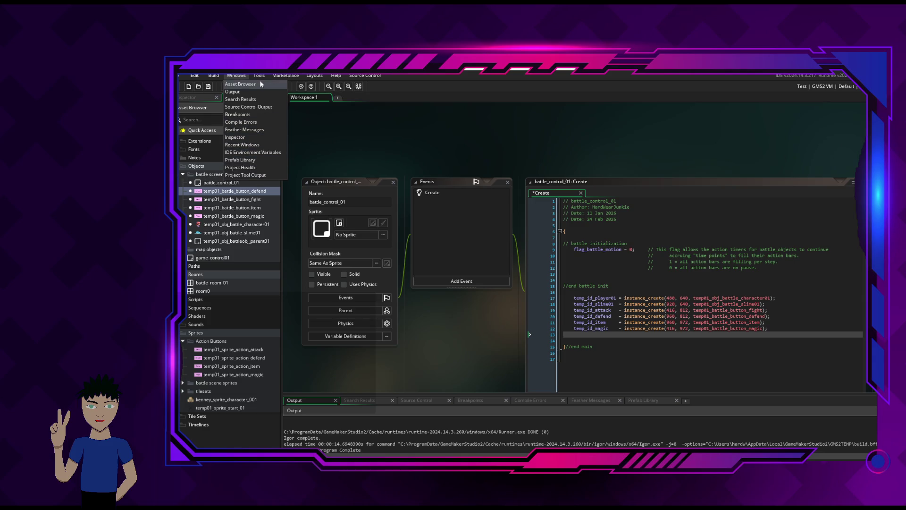
mouse_move(259, 78)
click(312, 75)
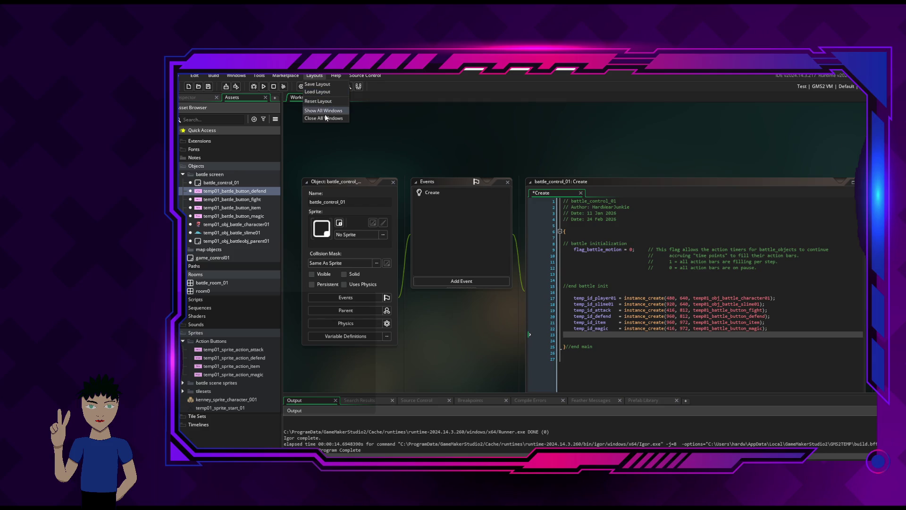
mouse_move(336, 76)
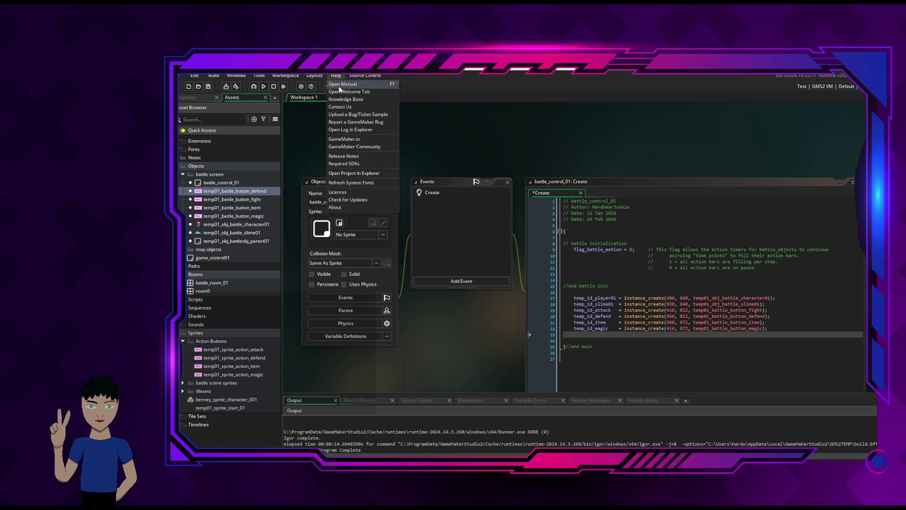
click(336, 77)
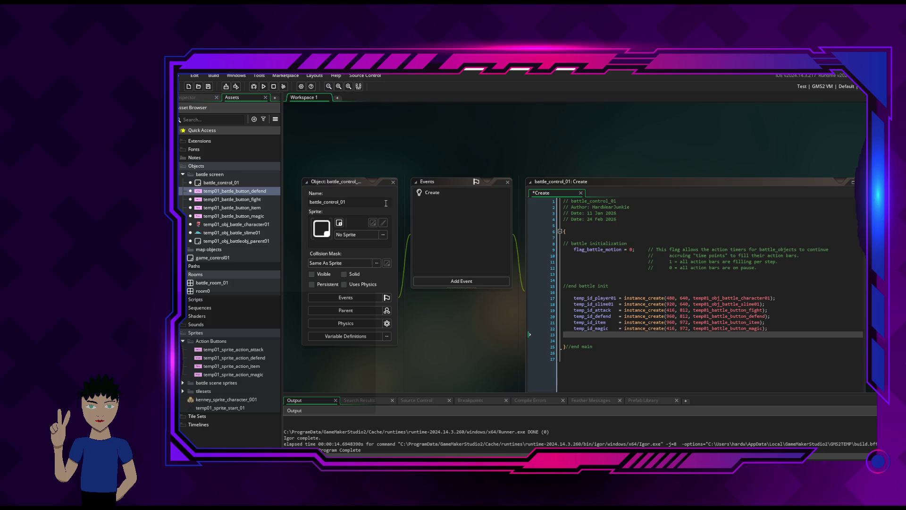
scroll(435, 224, down, 5)
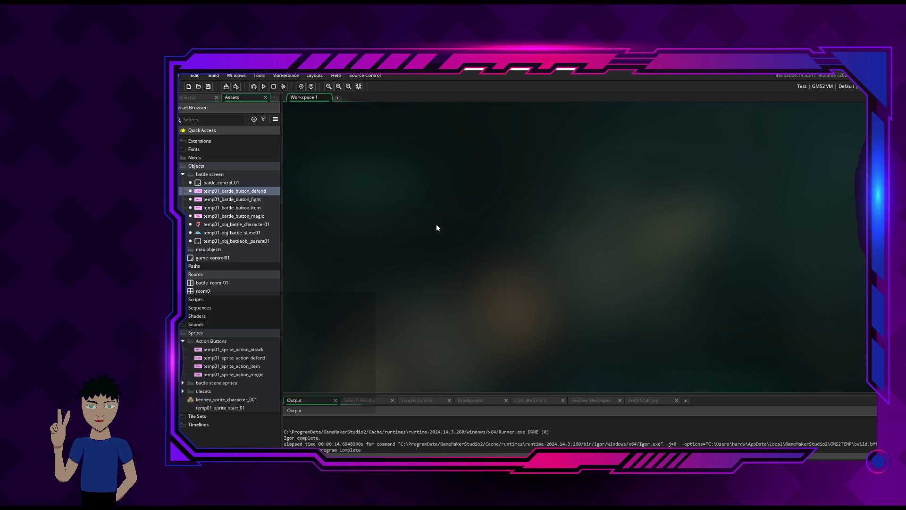
scroll(436, 228, up, 5)
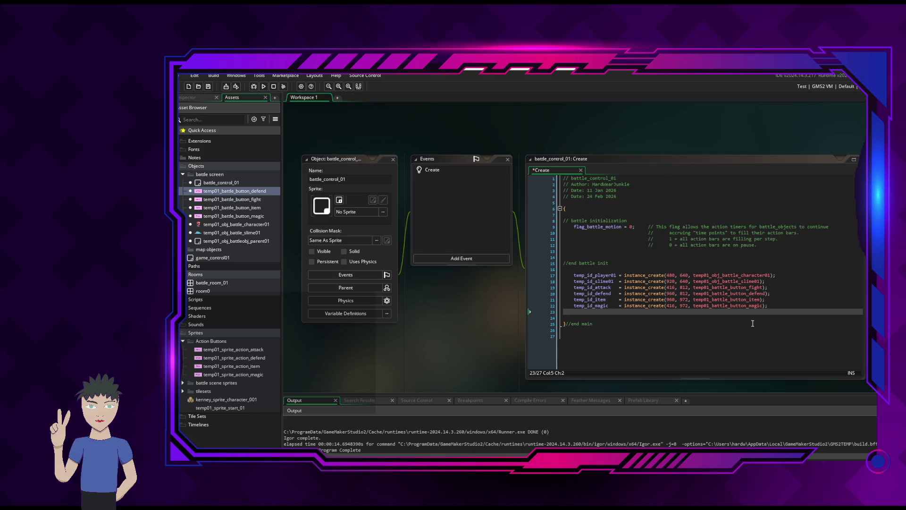
Place the cursor on code line 24, then select the item, defend and attack action sprites.
click(817, 315)
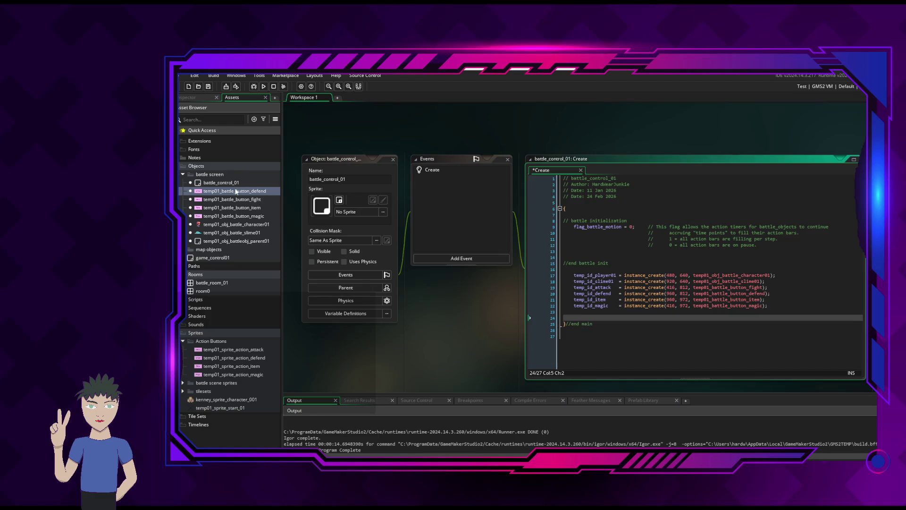
click(228, 365)
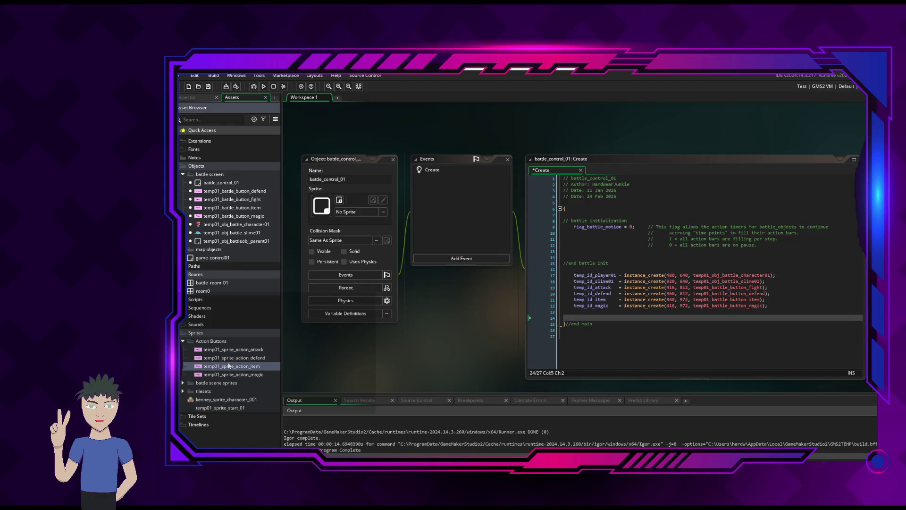
click(237, 359)
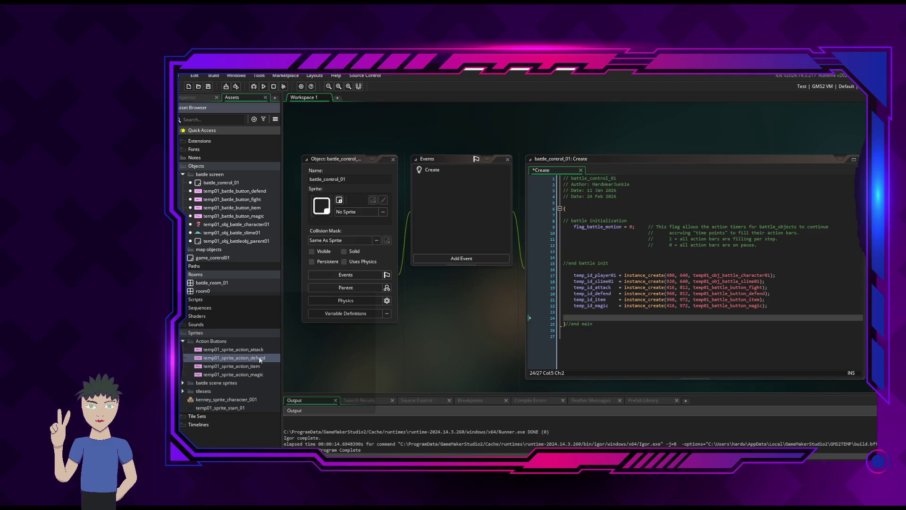
click(251, 352)
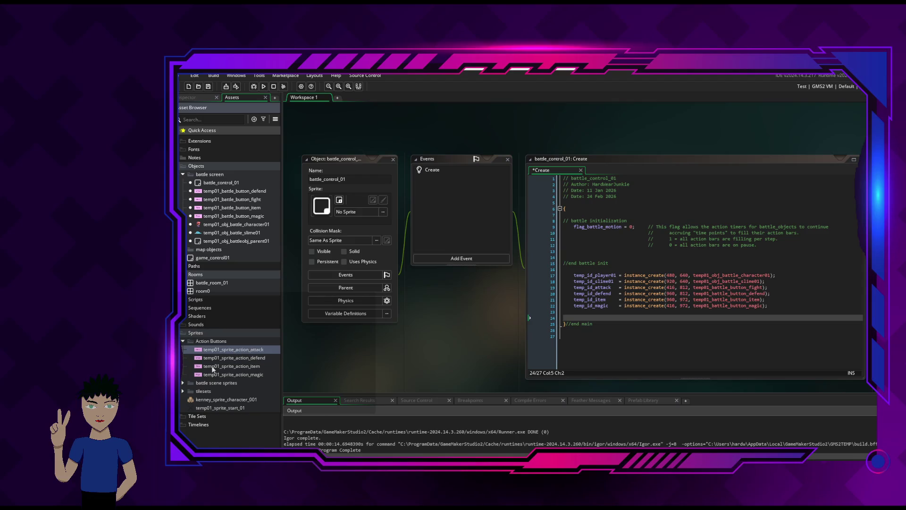
Add a new sprite under Action Buttons named temp01_sprite_action_finger, correcting the typed name.
right_click(203, 343)
mouse_move(264, 346)
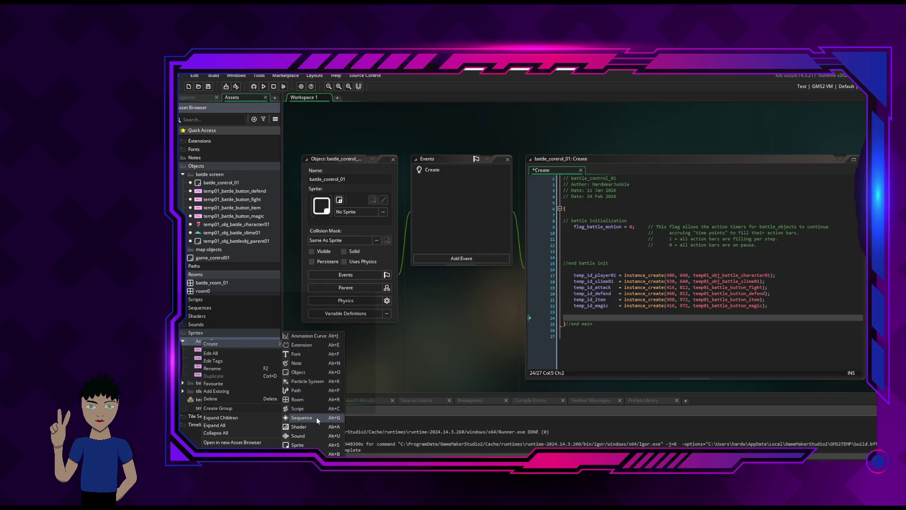
click(317, 444)
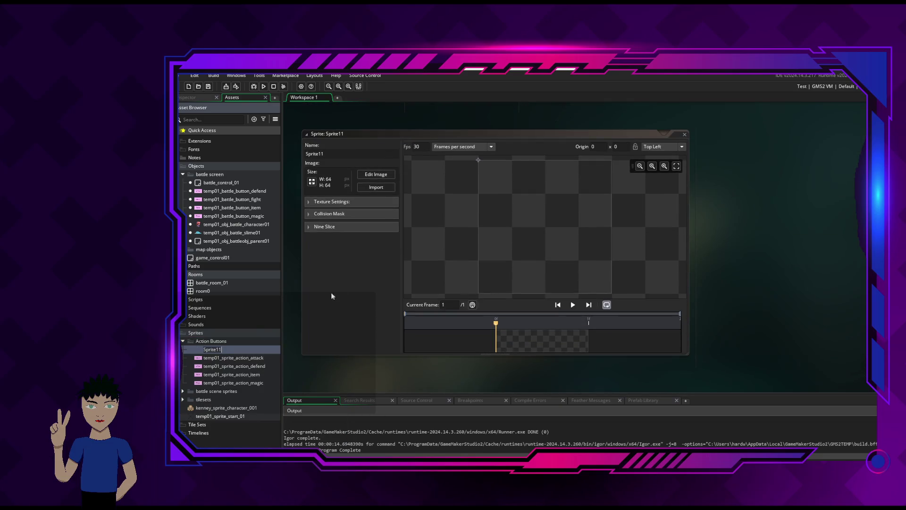
click(375, 268)
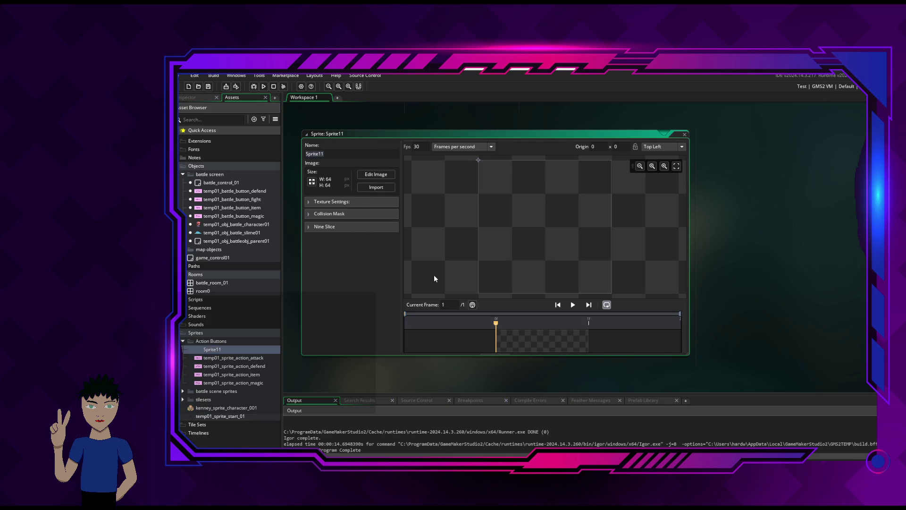
text(temp)
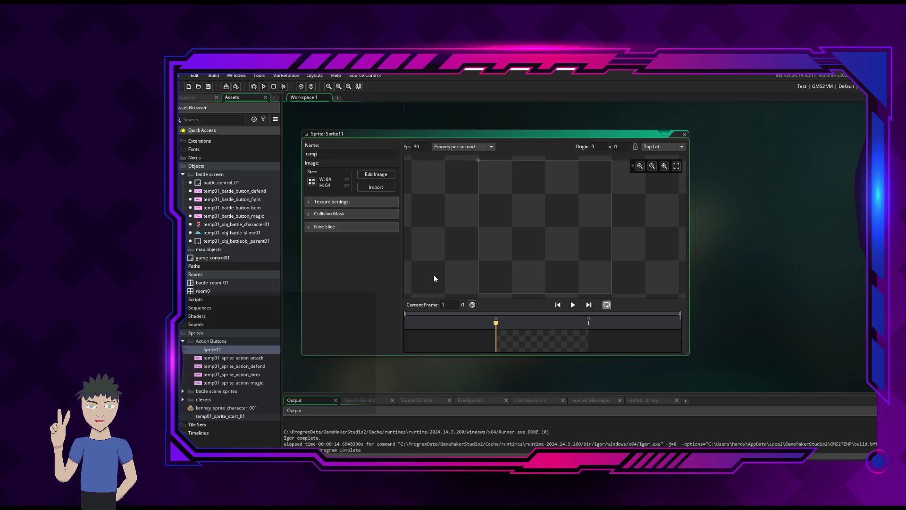
text(01_)
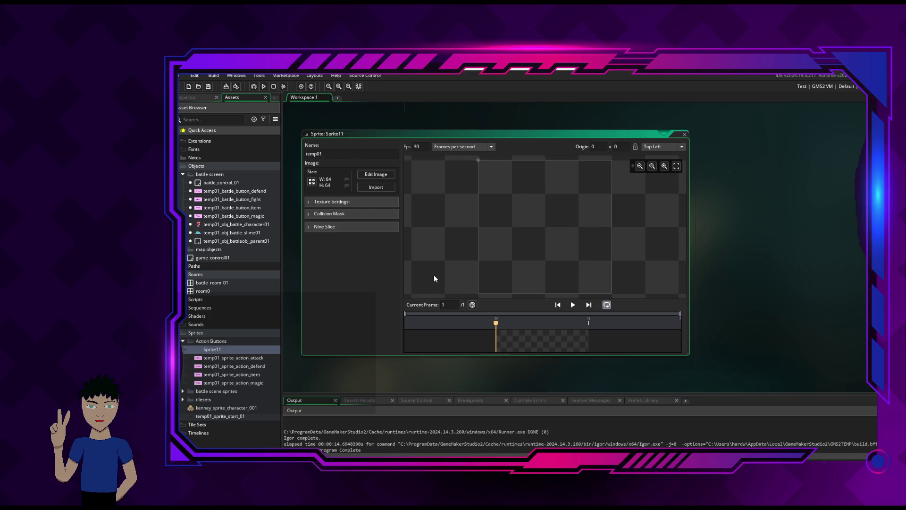
text(sprite_action)
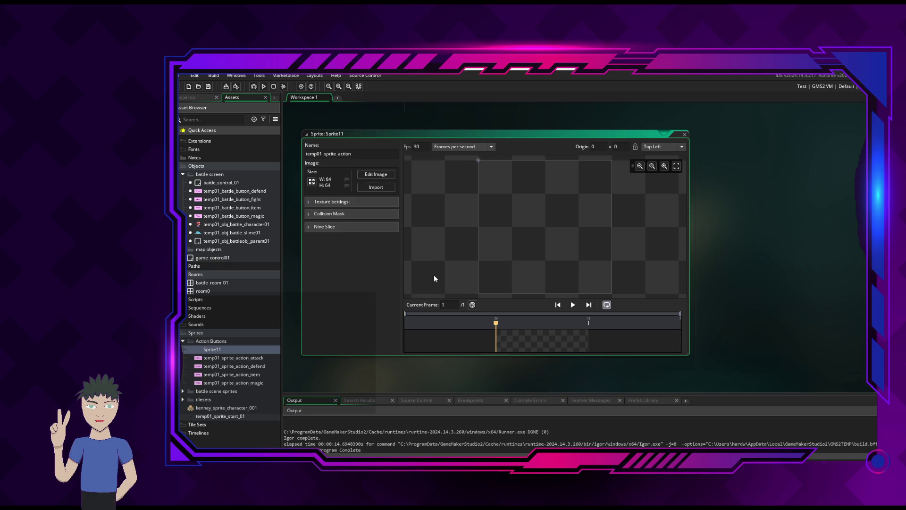
text(_attack)
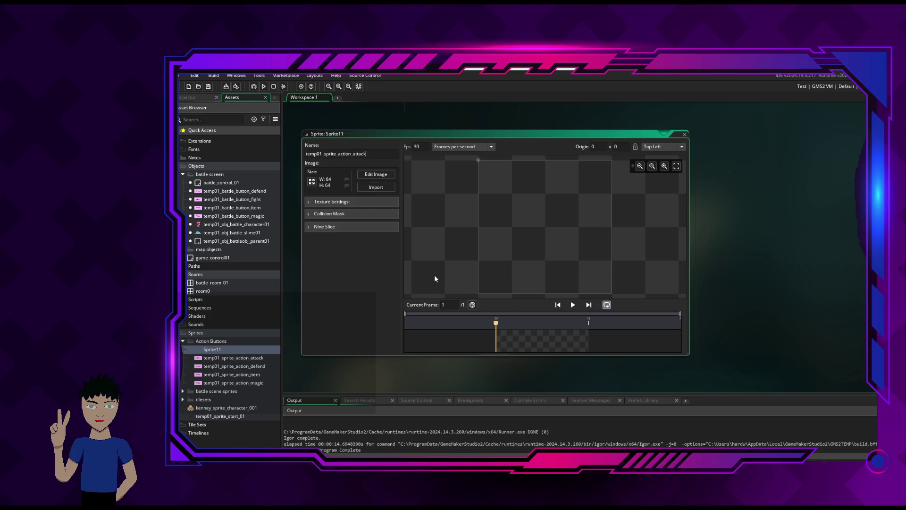
key(BackSpace)
key(BackSpace)
key(BackSpace)
key(BackSpace)
key(BackSpace)
key(BackSpace)
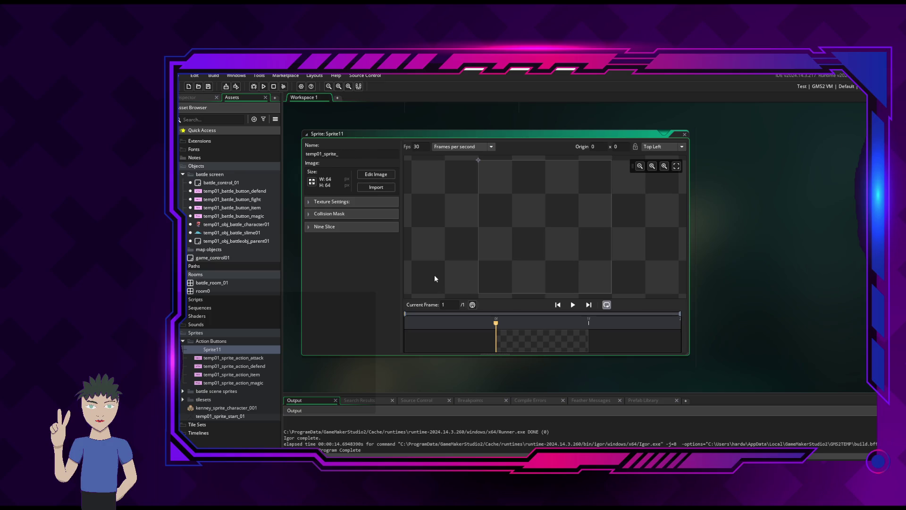
text(action_)
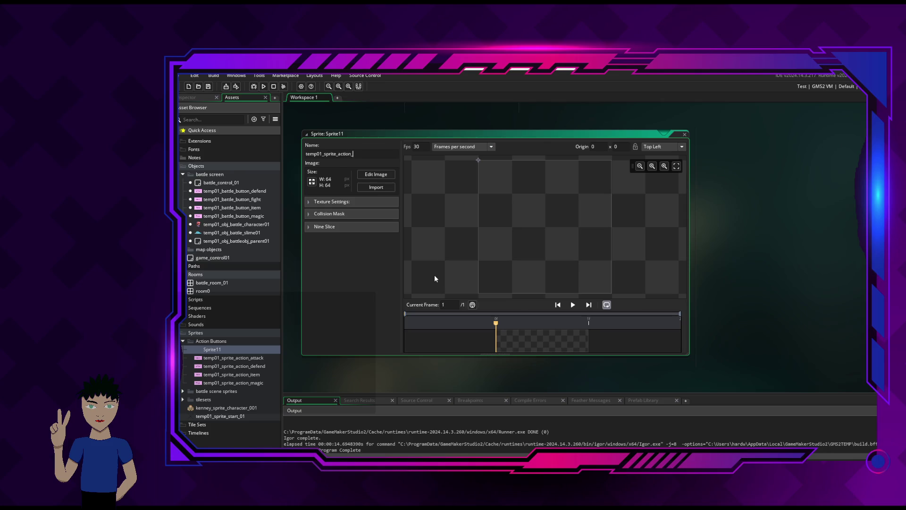
text(finger)
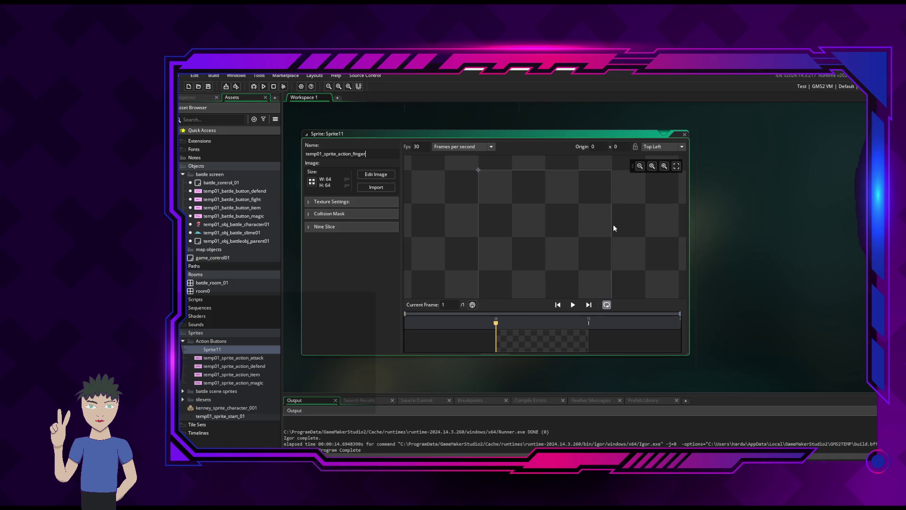
scroll(613, 224, down, 3)
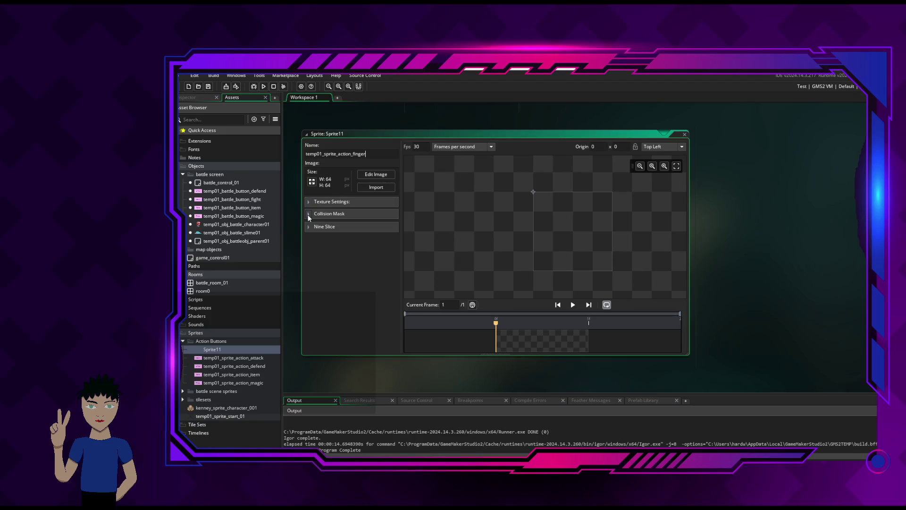
Confirm the finger sprite's name, open its image, and set up the Line tool with a 1-pixel brush.
click(388, 176)
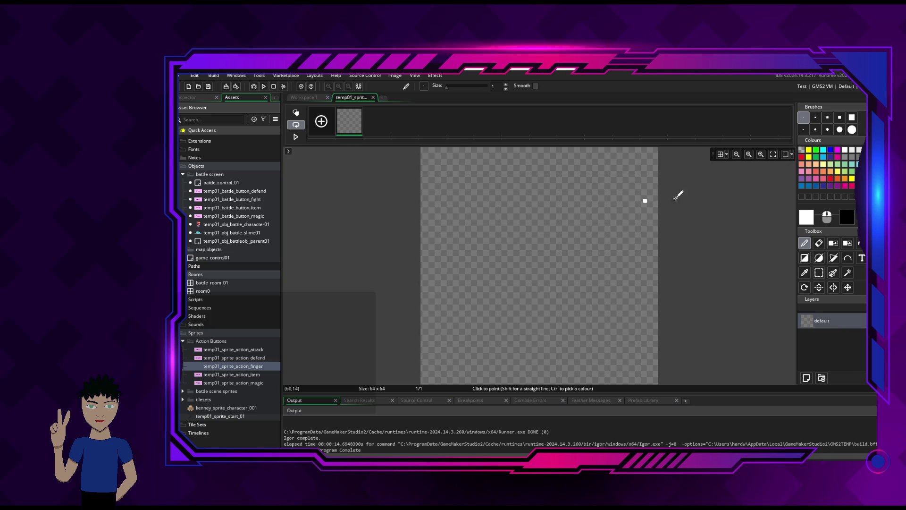
click(372, 97)
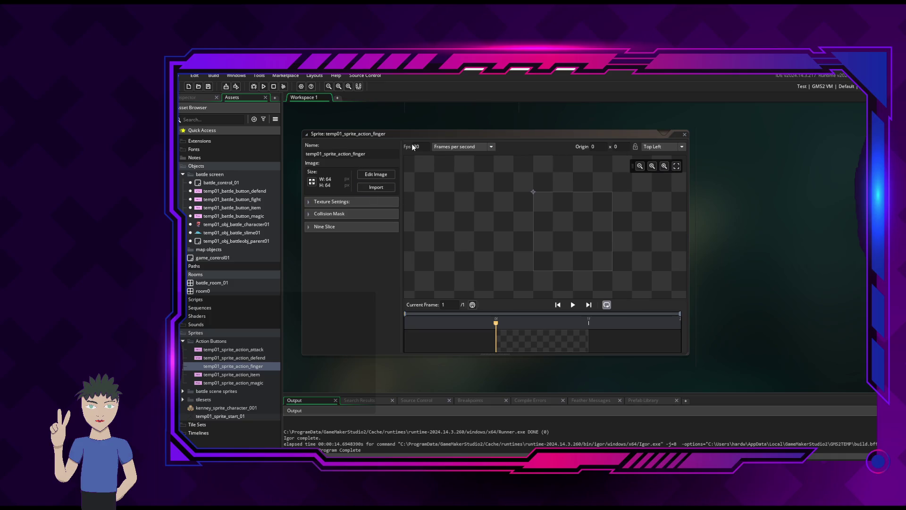
click(383, 174)
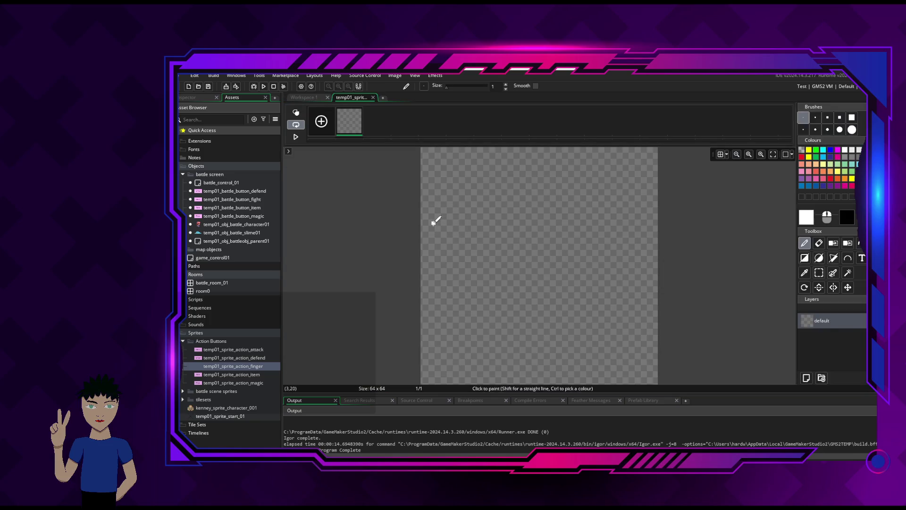
mouse_move(505, 186)
mouse_down()
mouse_move(522, 202)
mouse_move(500, 210)
mouse_move(523, 204)
mouse_up()
key(ctrl+z)
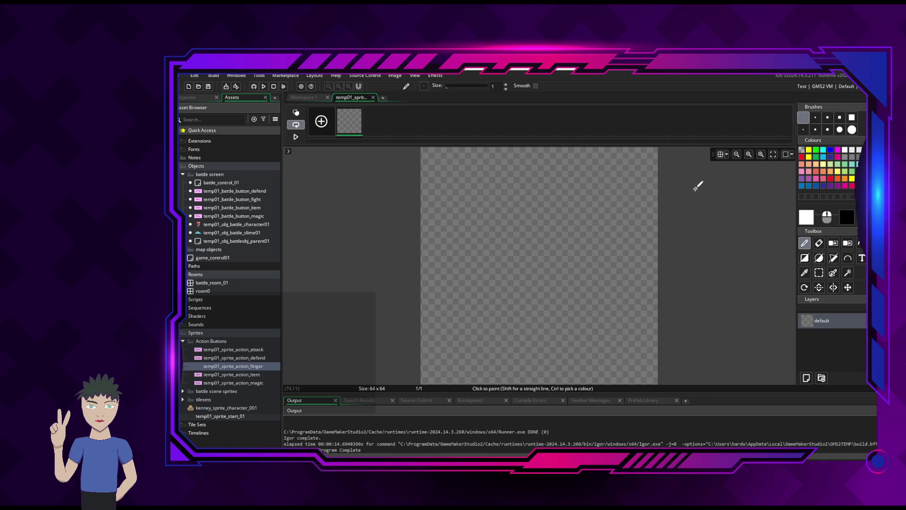
click(827, 118)
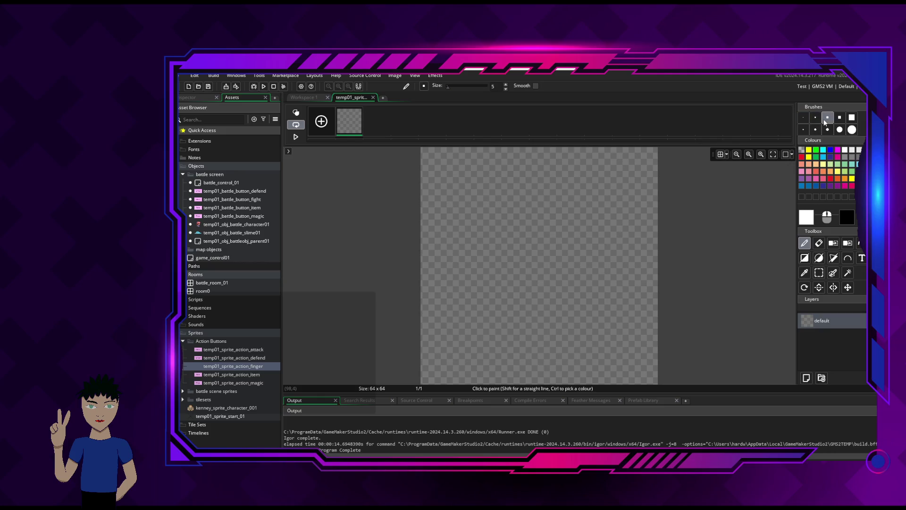
click(834, 257)
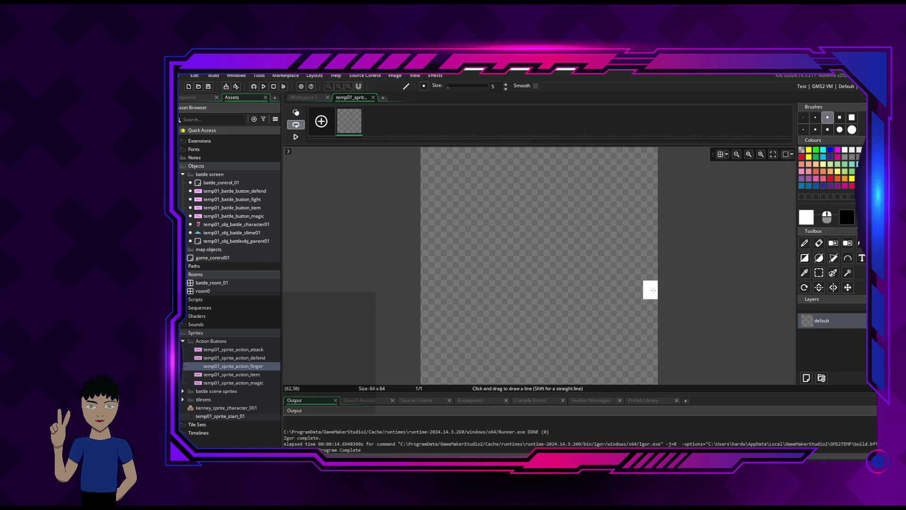
click(803, 118)
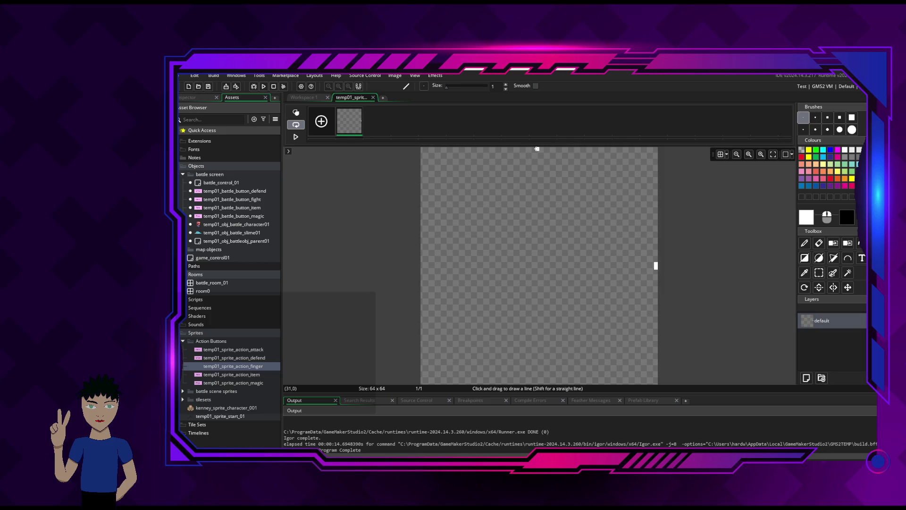
Draw the arrowhead: a doubled vertical centre line and two diagonals meeting at the right edge.
click(537, 149)
click(538, 382)
mouse_move(539, 149)
mouse_down()
mouse_move(562, 293)
mouse_move(541, 378)
mouse_up()
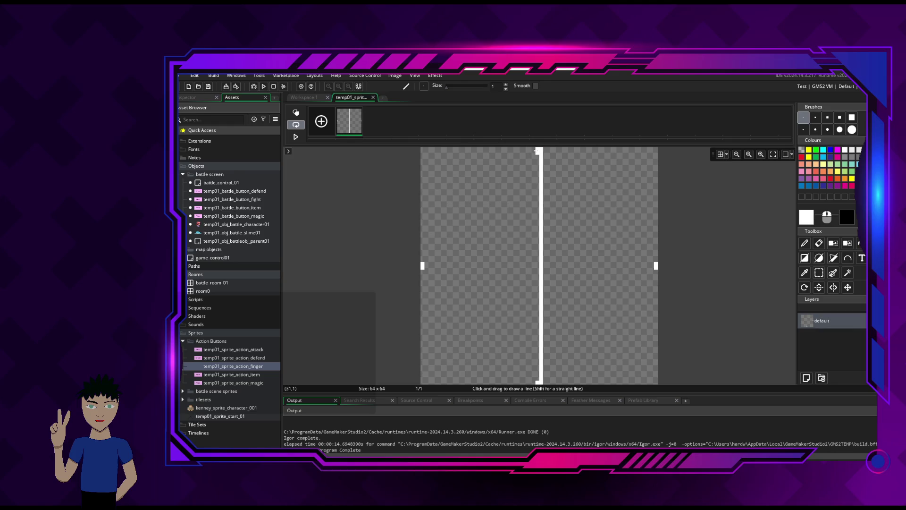
mouse_move(536, 150)
mouse_down()
mouse_move(547, 333)
mouse_move(538, 380)
mouse_up()
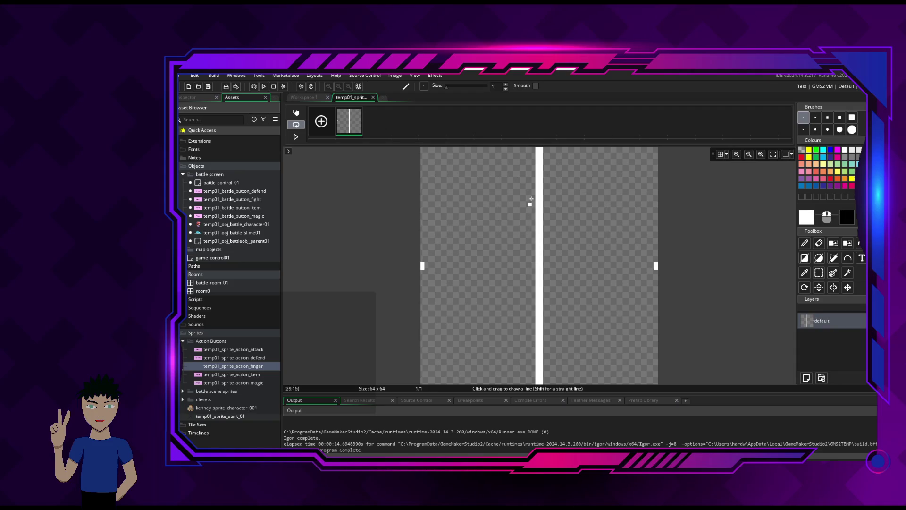
mouse_move(541, 150)
mouse_down()
mouse_move(629, 226)
mouse_move(655, 265)
mouse_up()
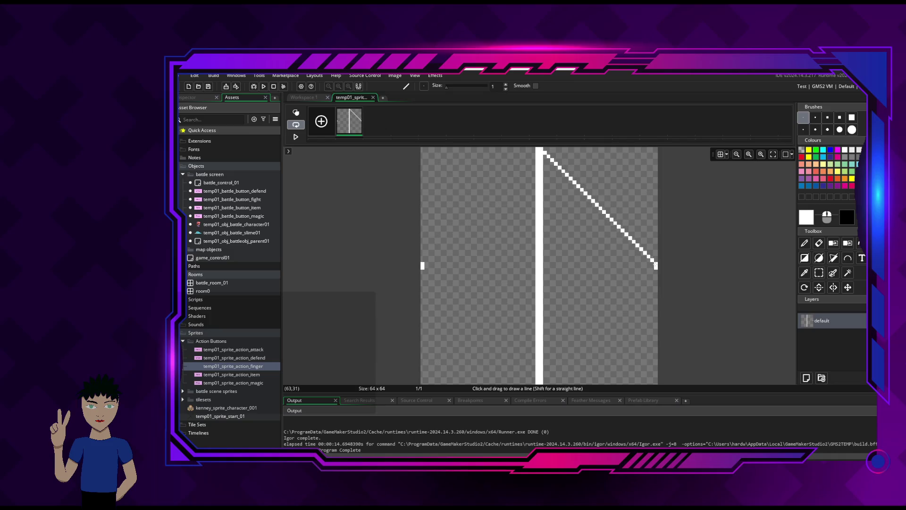
mouse_move(655, 267)
mouse_down()
mouse_move(500, 368)
mouse_move(541, 382)
mouse_up()
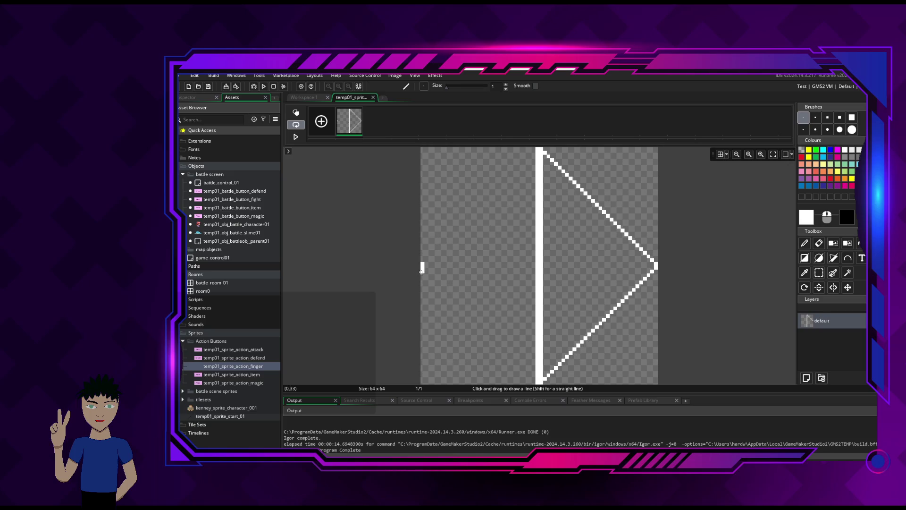
Draw the thick horizontal arrow shaft from the canvas's left edge to the arrowhead.
drag(421, 265, 655, 266)
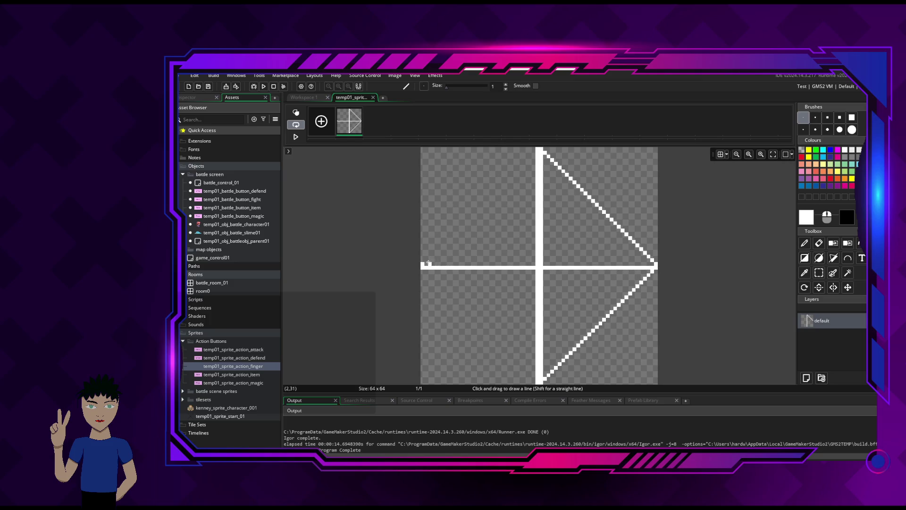
drag(423, 265, 653, 263)
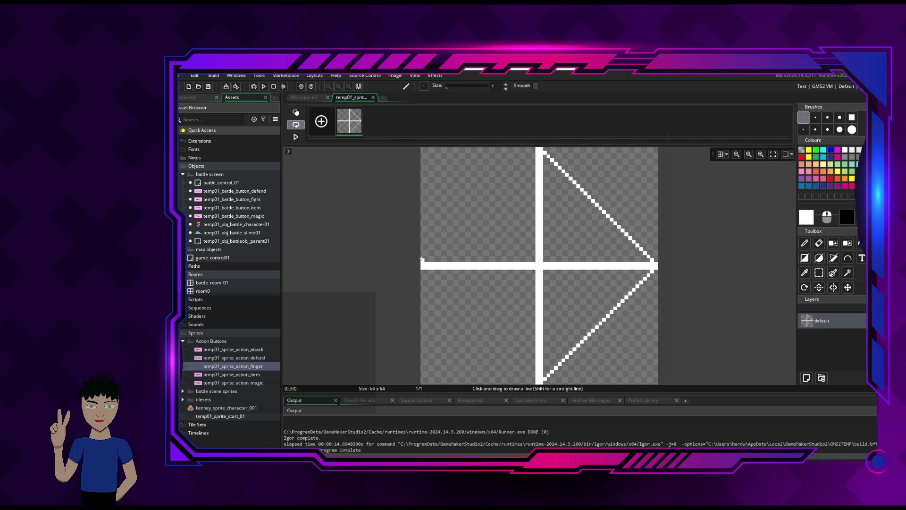
mouse_move(422, 259)
mouse_down()
mouse_move(533, 259)
mouse_move(419, 256)
mouse_up()
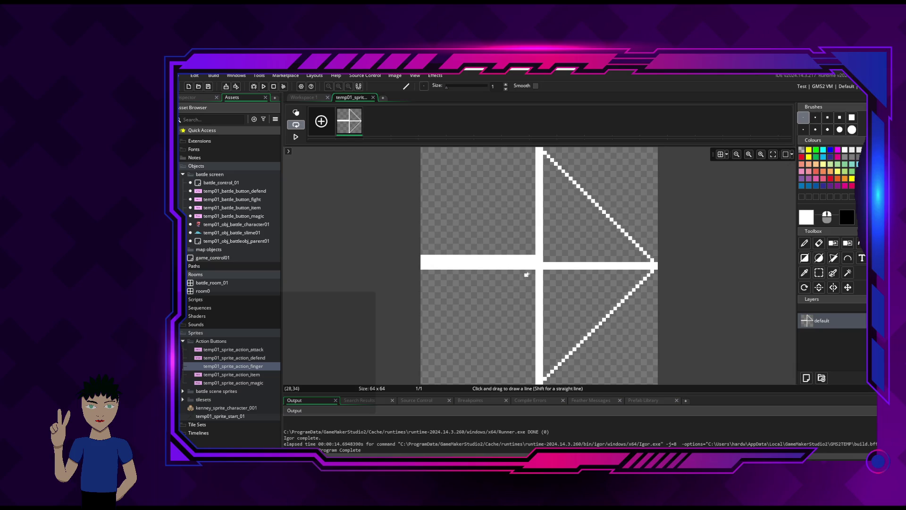
mouse_move(533, 270)
mouse_down()
mouse_move(418, 276)
mouse_move(532, 276)
mouse_up()
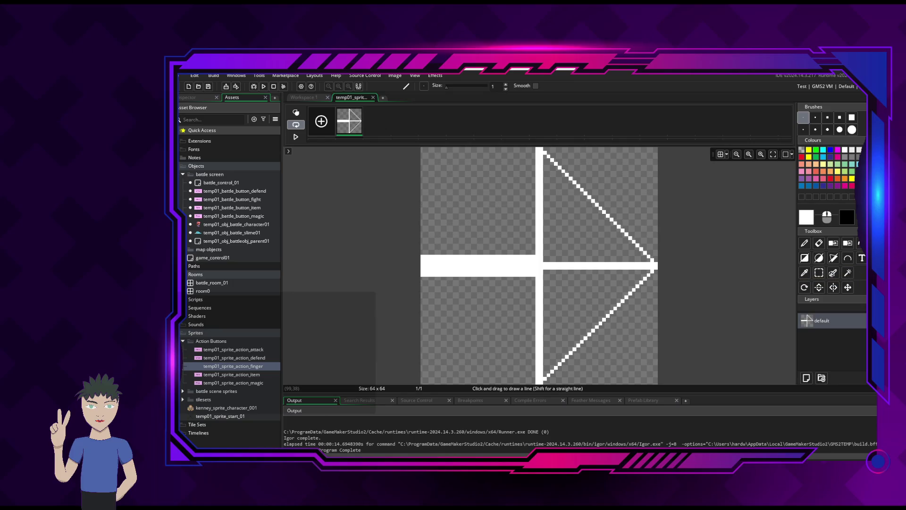
click(855, 242)
Fill both arrowhead halves white, then fill the whole arrow yellow and close the image editor.
click(567, 228)
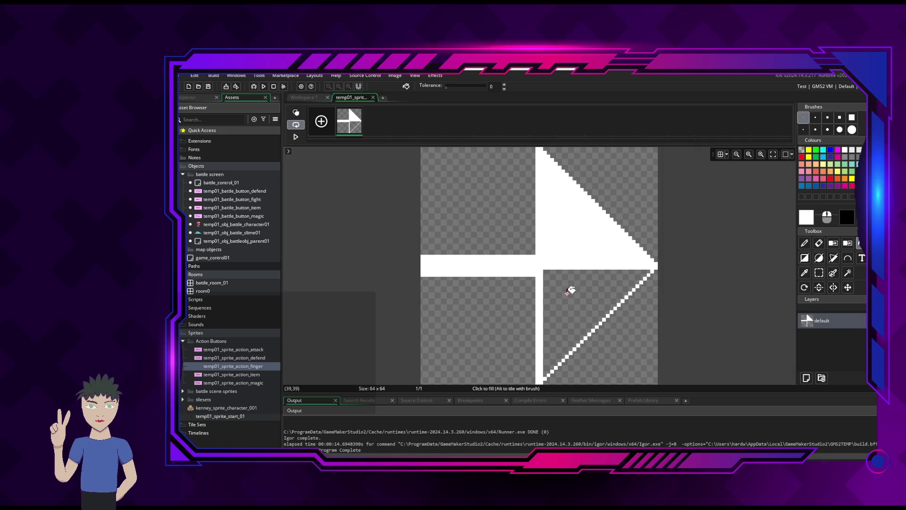
click(571, 290)
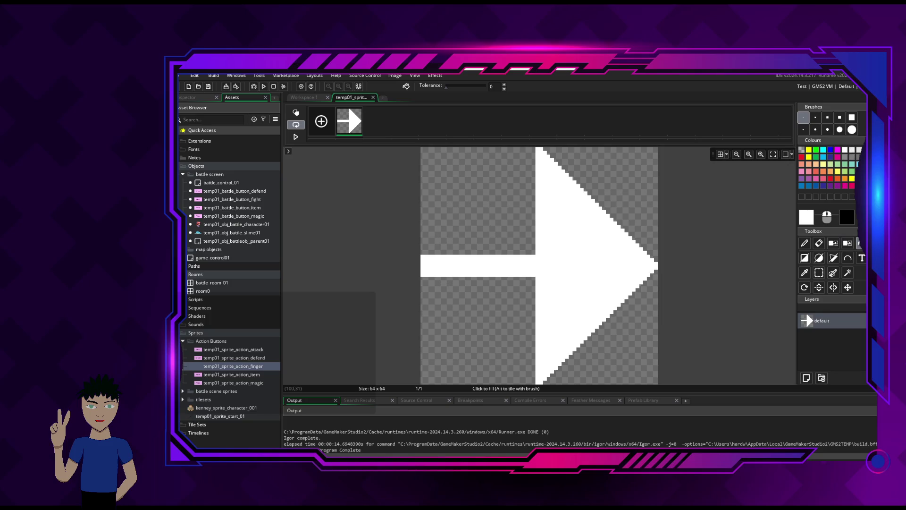
click(852, 180)
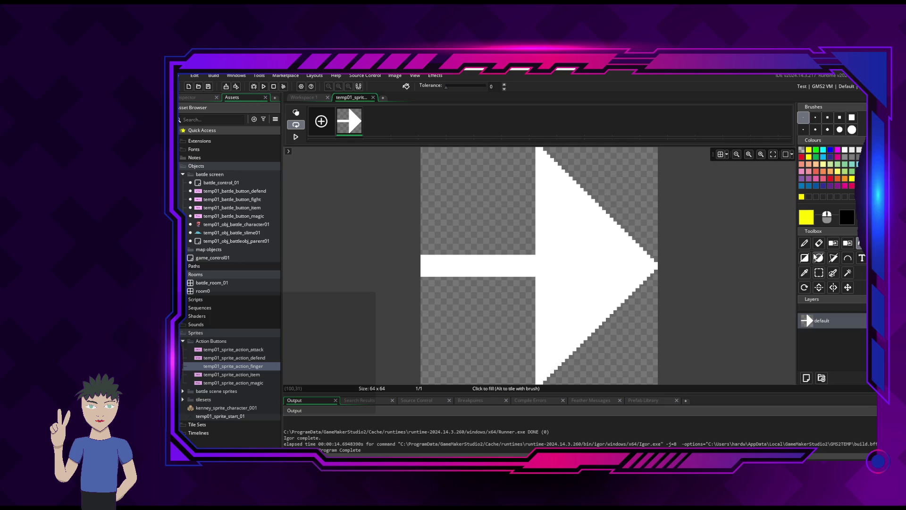
click(620, 257)
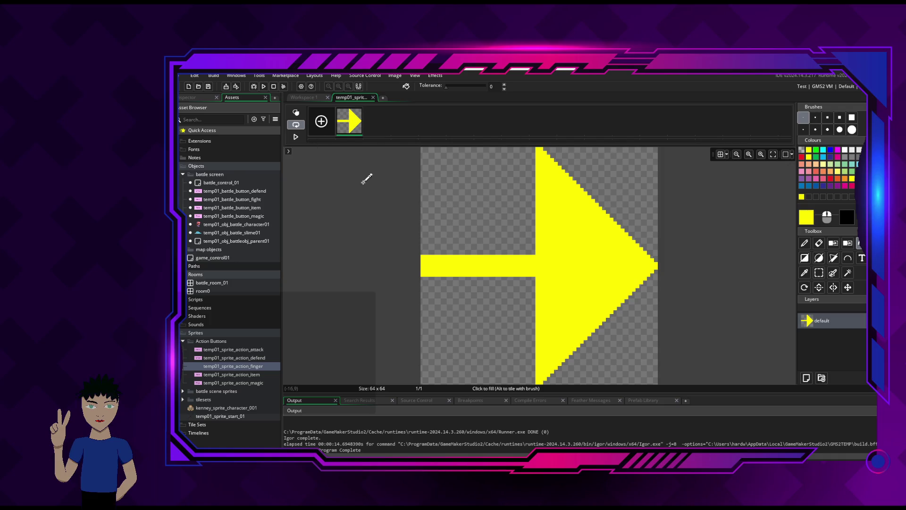
click(372, 98)
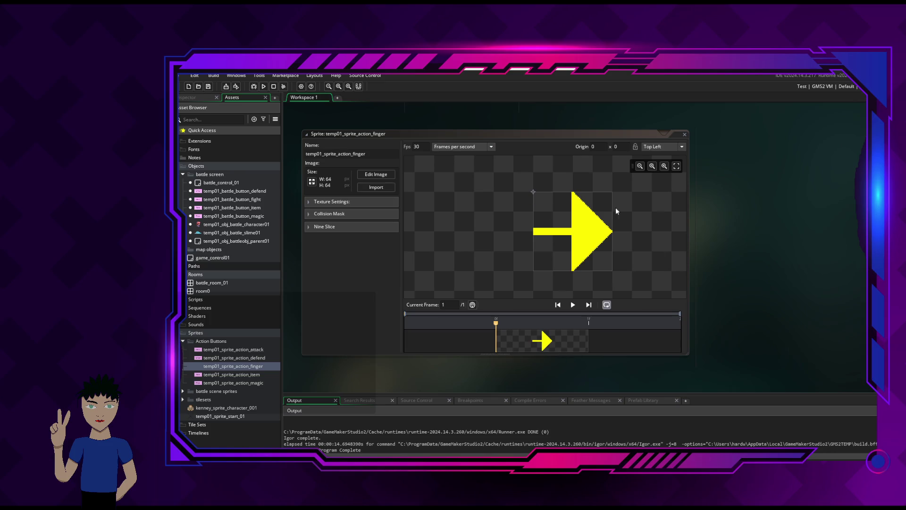
click(684, 134)
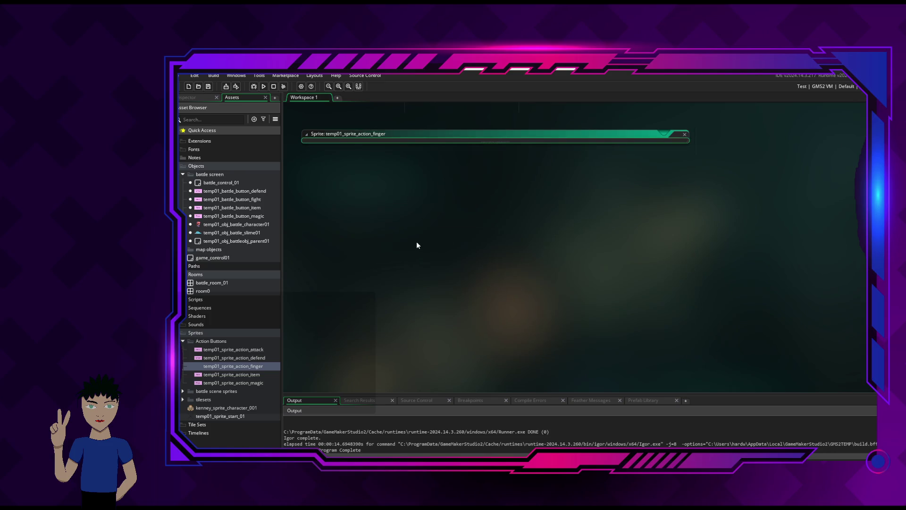
click(219, 366)
double_click(230, 366)
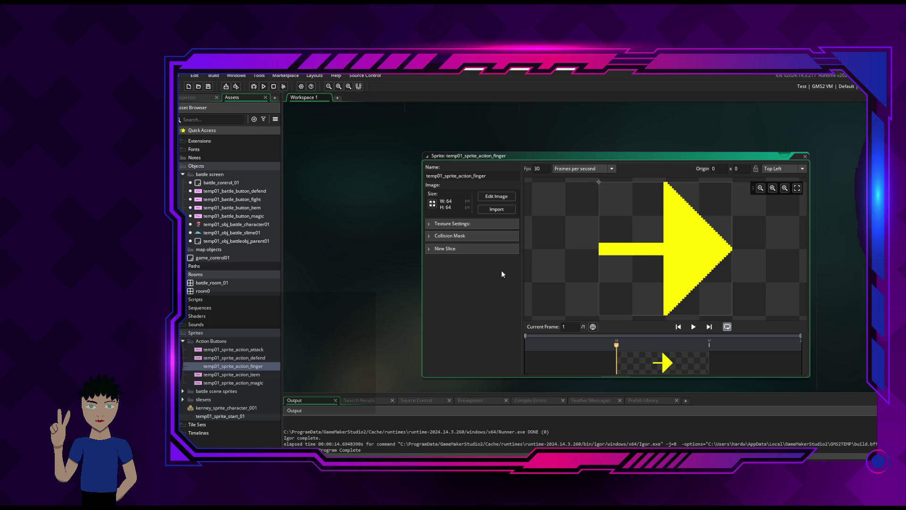
click(805, 160)
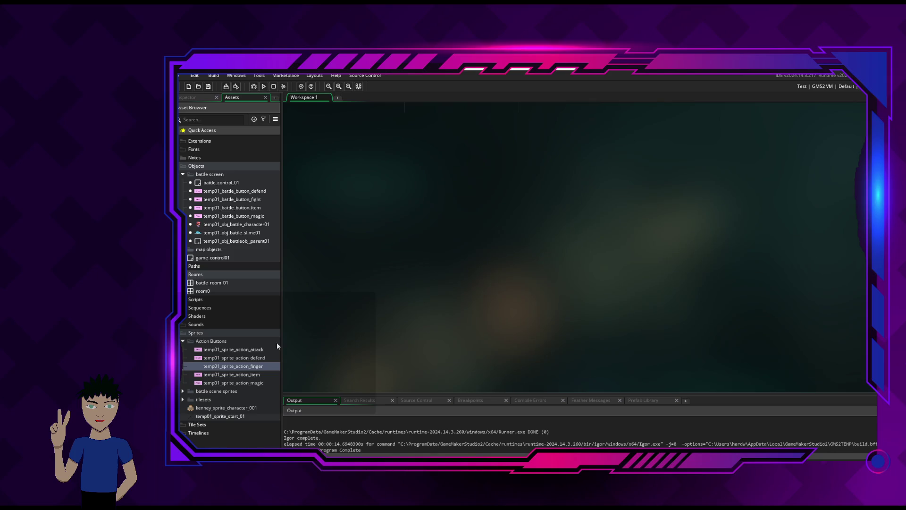
click(261, 358)
click(242, 368)
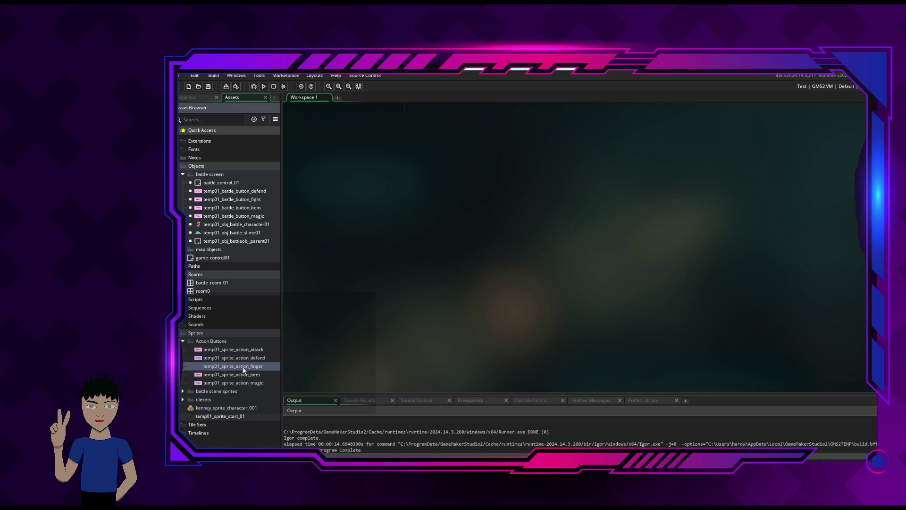
double_click(243, 367)
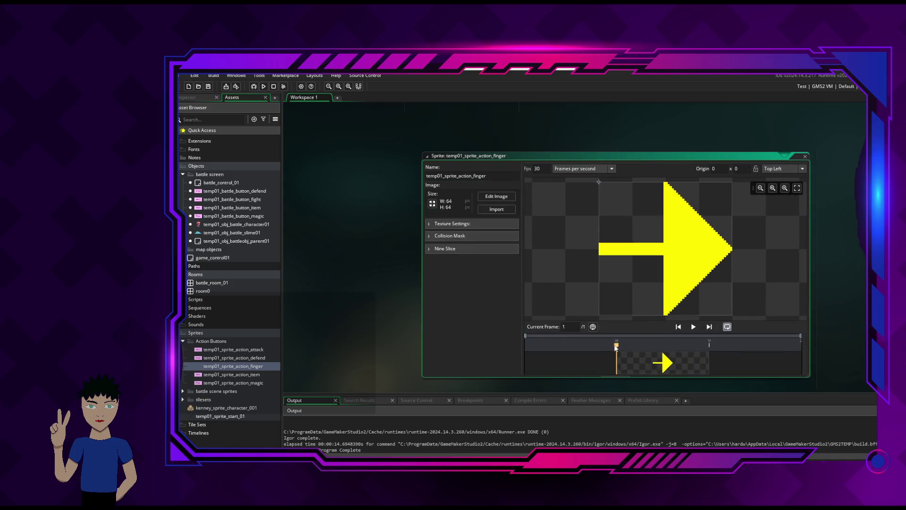
mouse_move(616, 348)
mouse_down()
mouse_move(685, 354)
mouse_move(612, 365)
mouse_up()
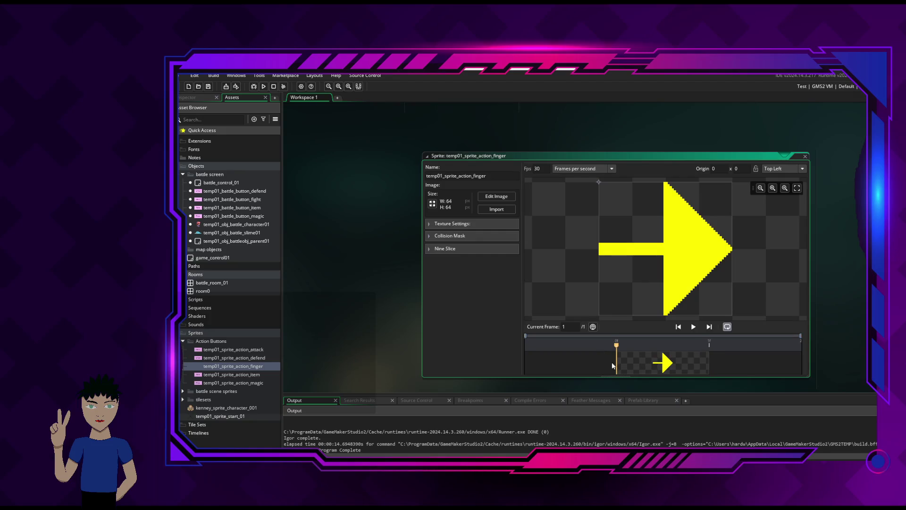
click(693, 326)
click(693, 326)
click(612, 168)
click(557, 182)
click(491, 197)
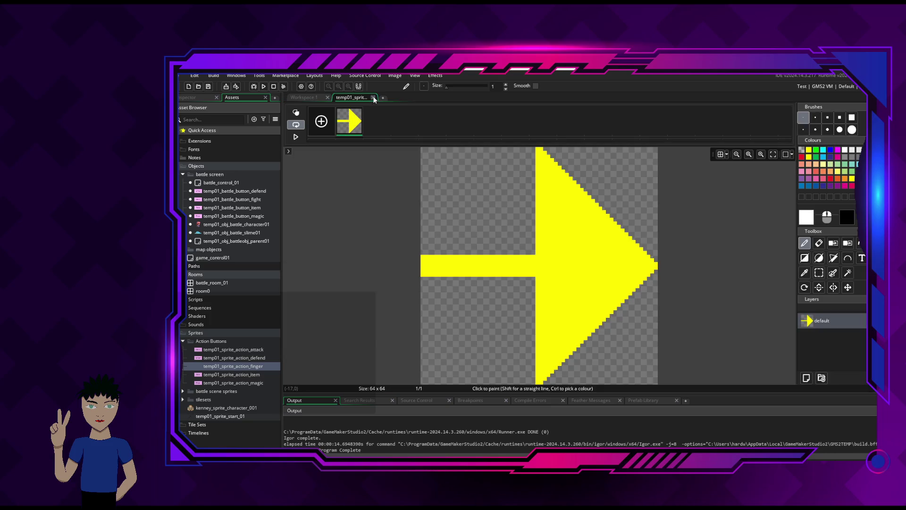
click(373, 98)
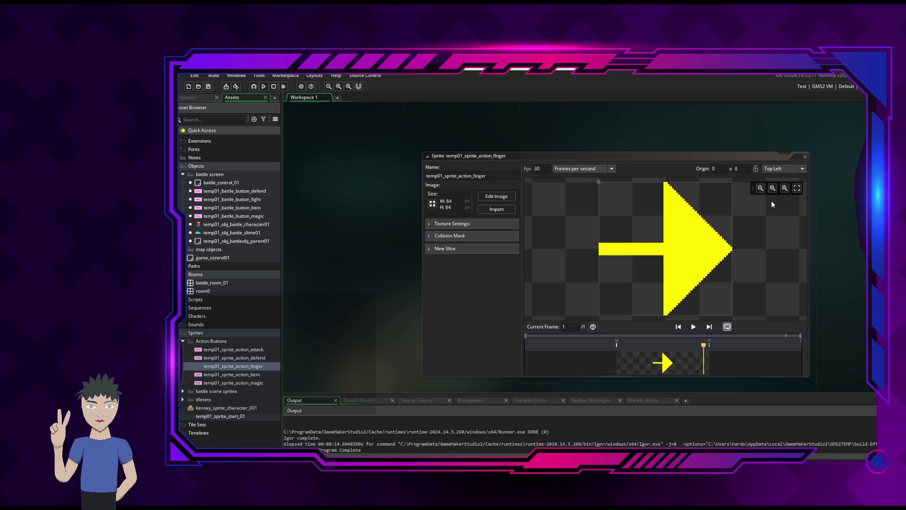
click(804, 168)
click(804, 168)
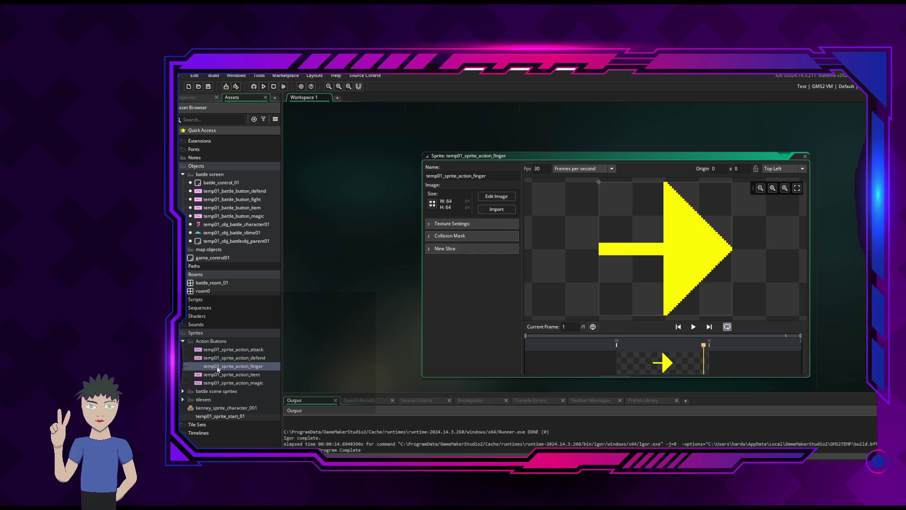
Dismiss the asset menu, close the finger sprite's editor, and select temp01_sprite_action_finger in the Asset Browser.
right_click(223, 349)
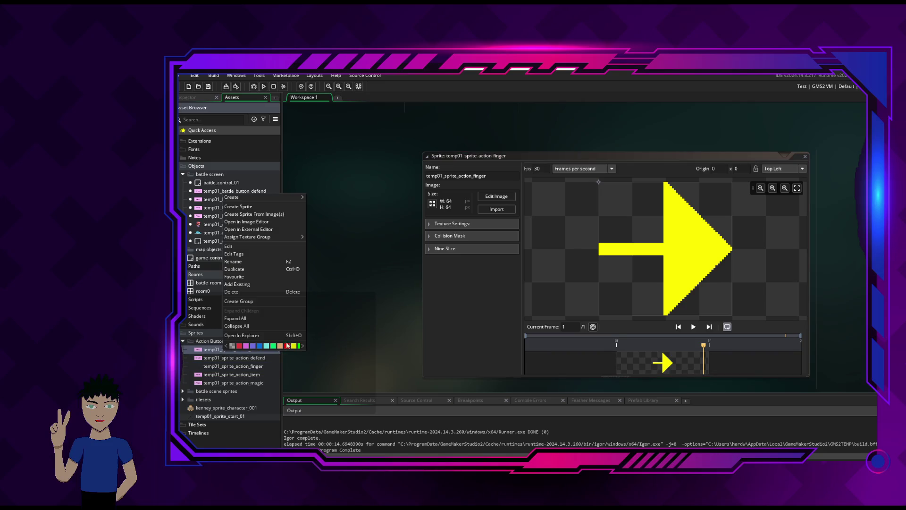
mouse_move(284, 196)
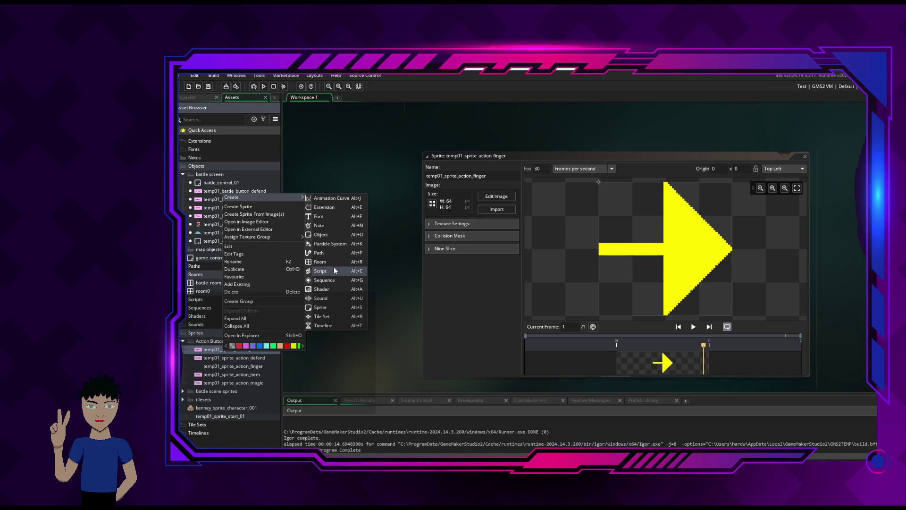
click(347, 160)
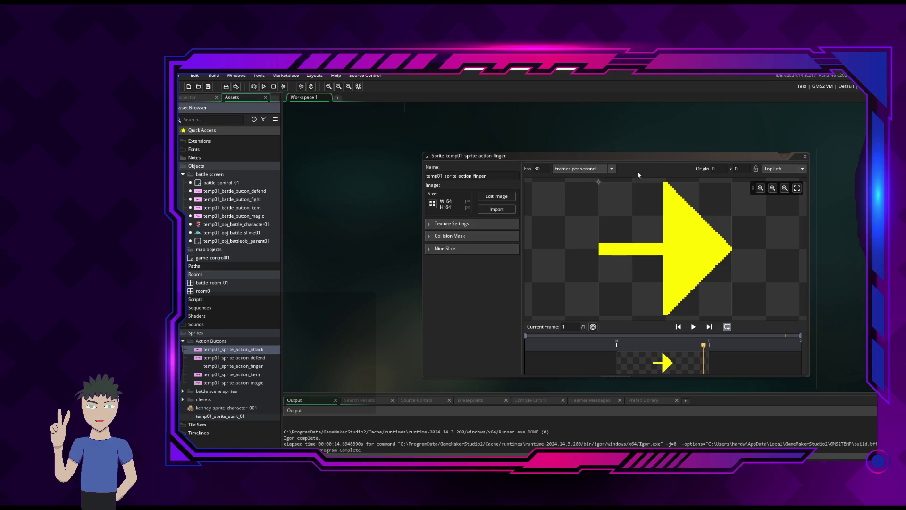
click(804, 158)
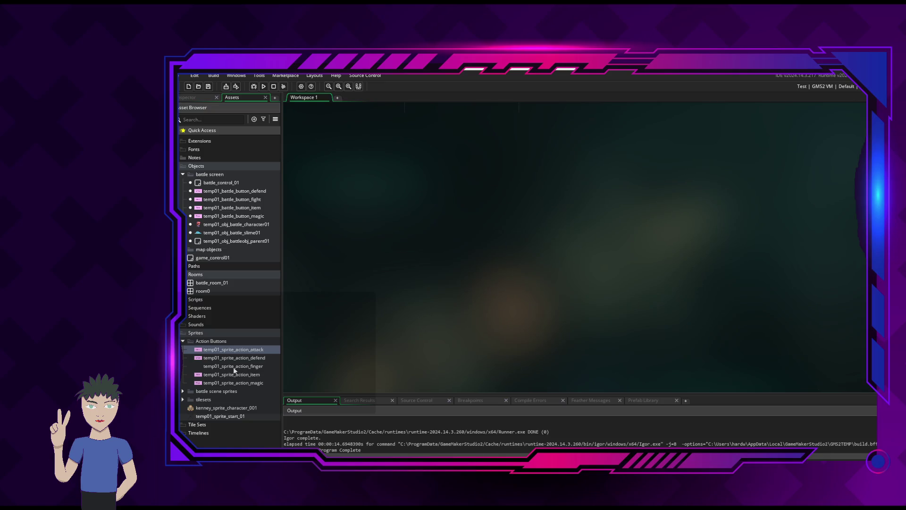
click(236, 366)
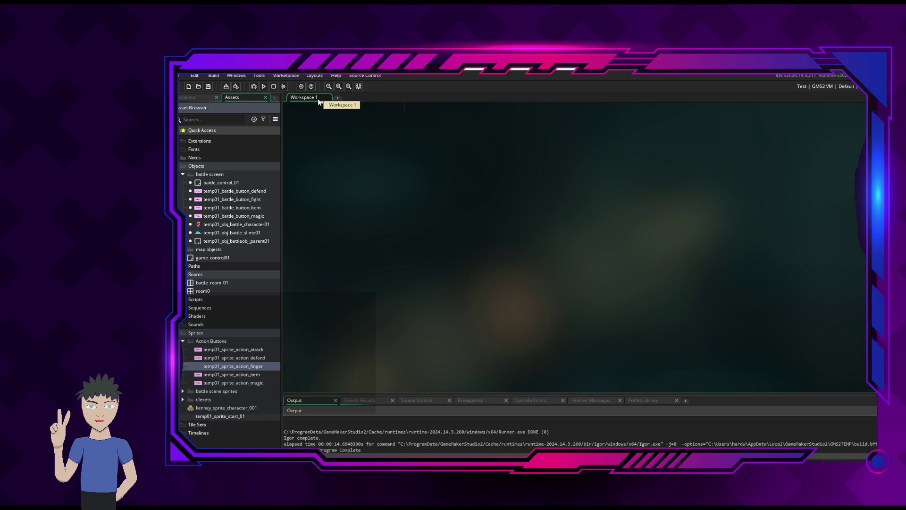
Open battle_control_01's Create code and type 'temp_id_finger = instance_' on line 23.
double_click(213, 184)
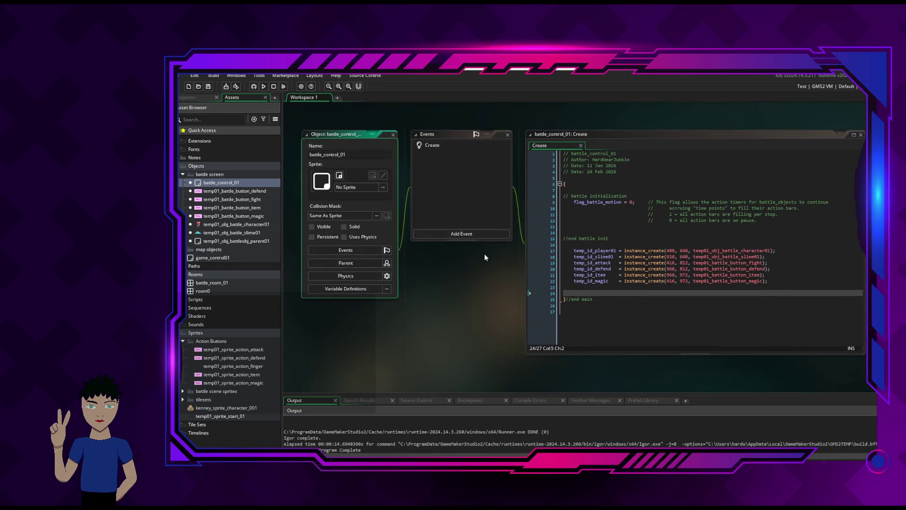
click(651, 287)
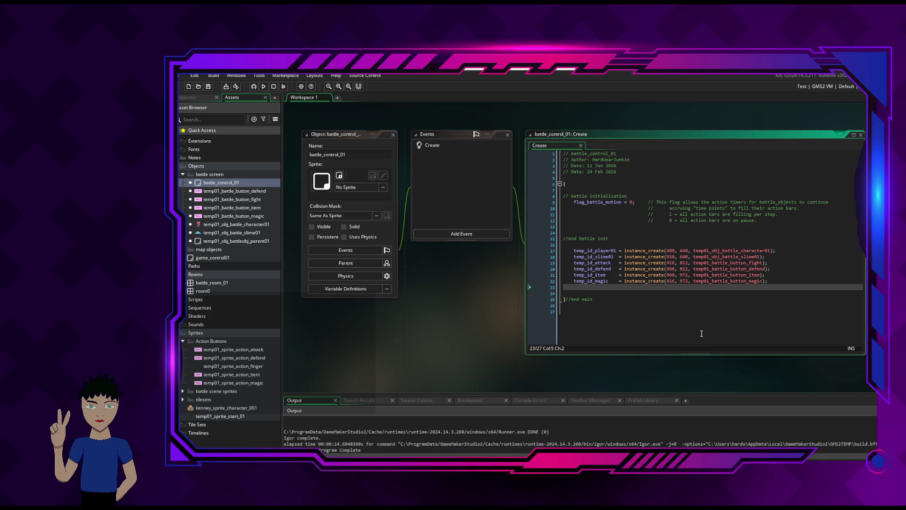
text(temp))
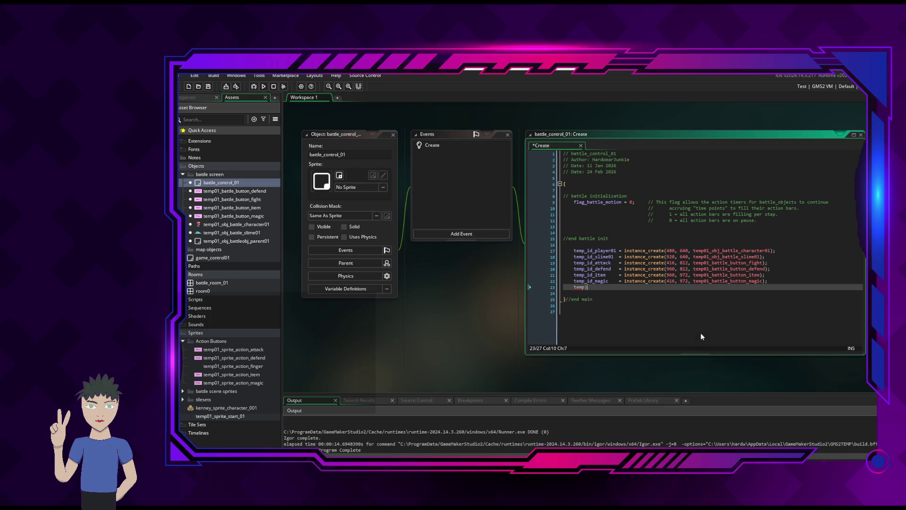
text(id))
key(BackSpace)
key(BackSpace)
key(BackSpace)
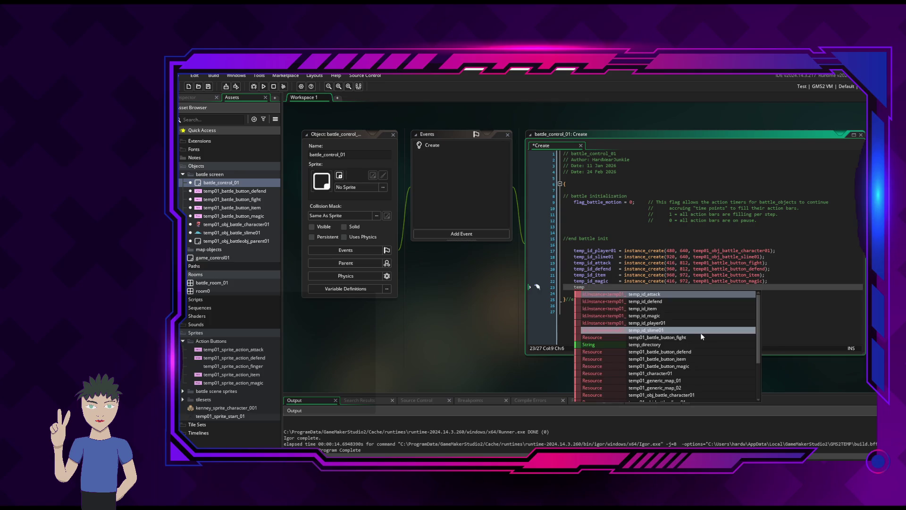
text(_id)
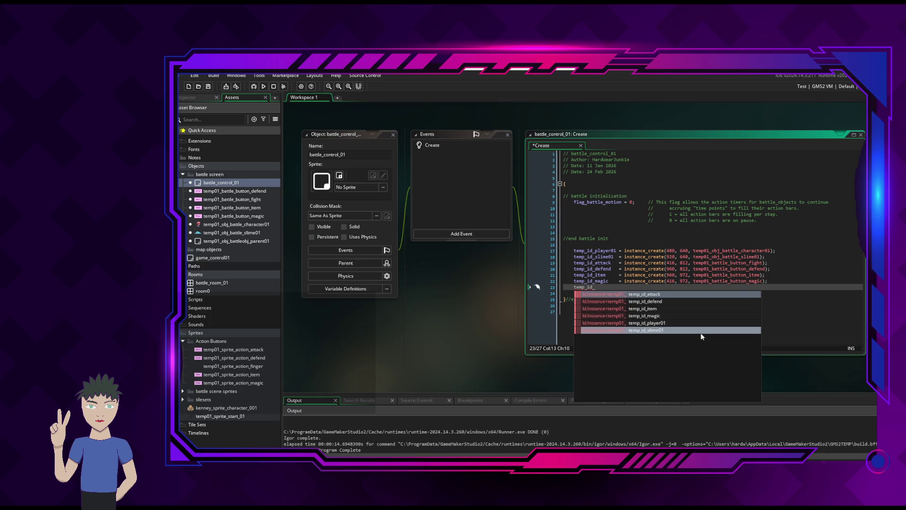
text(_poi)
key(BackSpace)
key(BackSpace)
key(BackSpace)
text(finger)
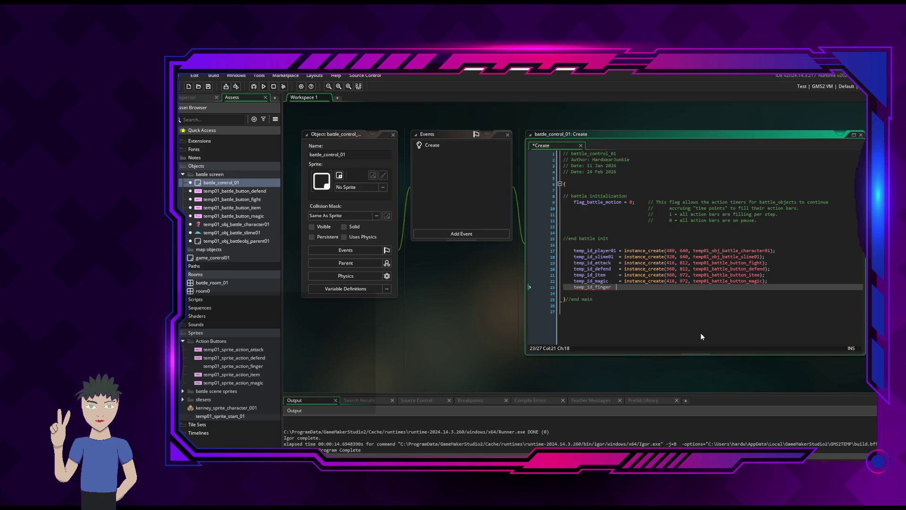
text(   = instanc)
text(e)
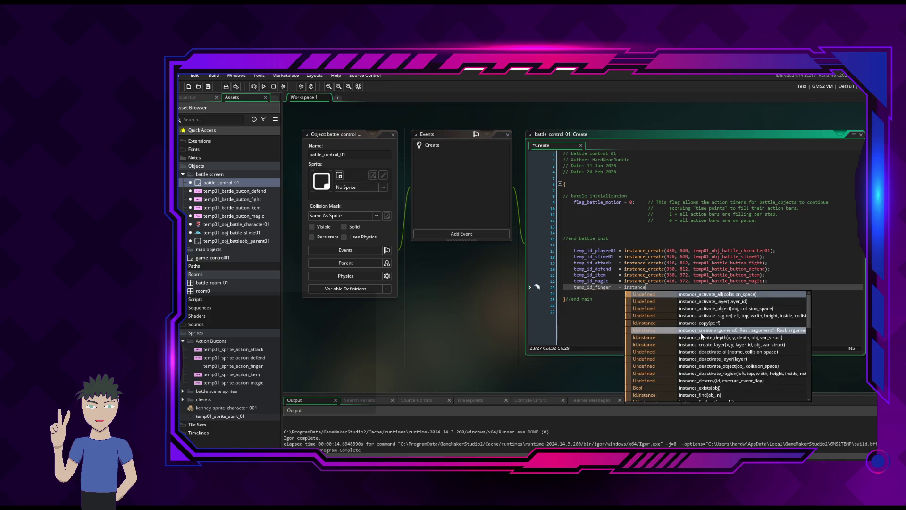
text(_)
right_click(251, 216)
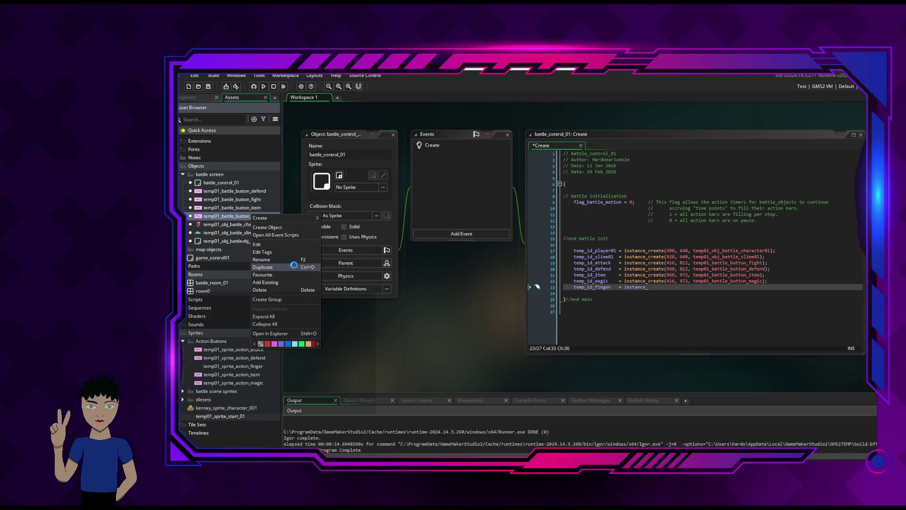
Duplicate temp01_battle_button_magic as temp01_battle_button_finger and assign it the temp01_sprite_action_finger sprite.
click(295, 267)
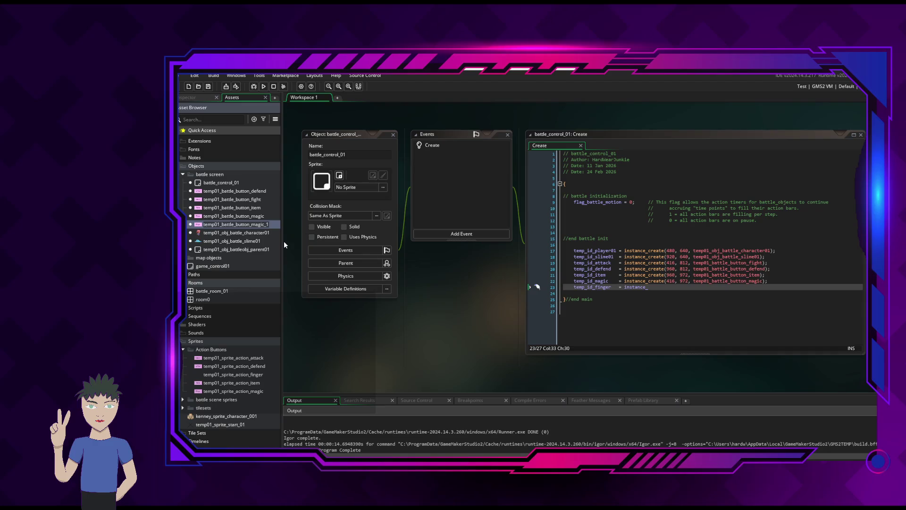
key(BackSpace)
key(BackSpace)
key(BackSpace)
key(Return)
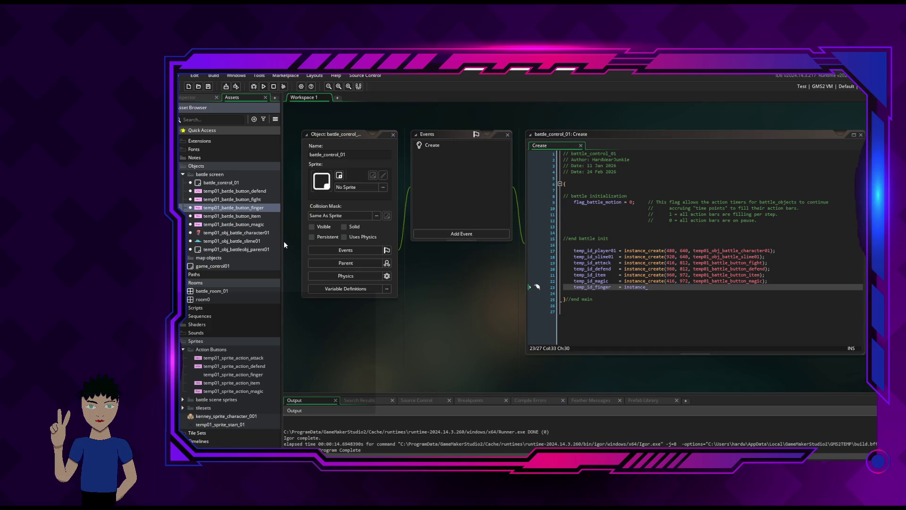
double_click(252, 210)
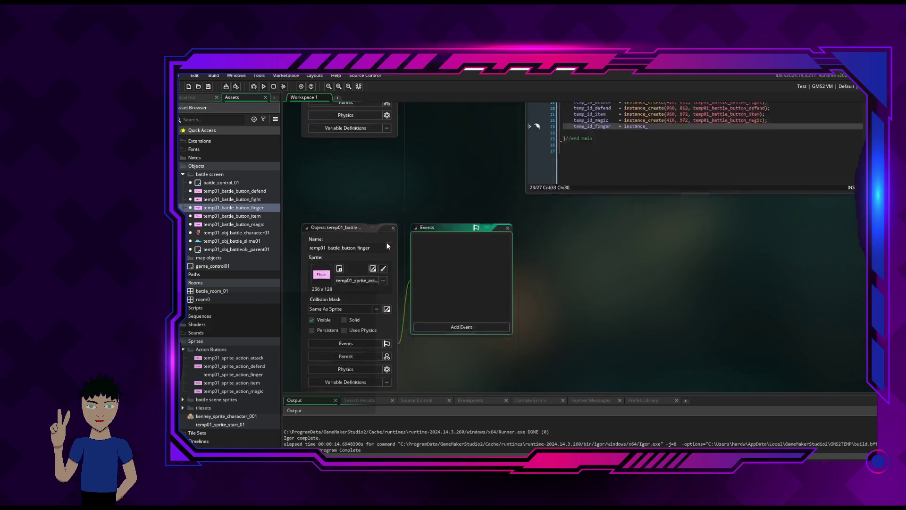
click(371, 217)
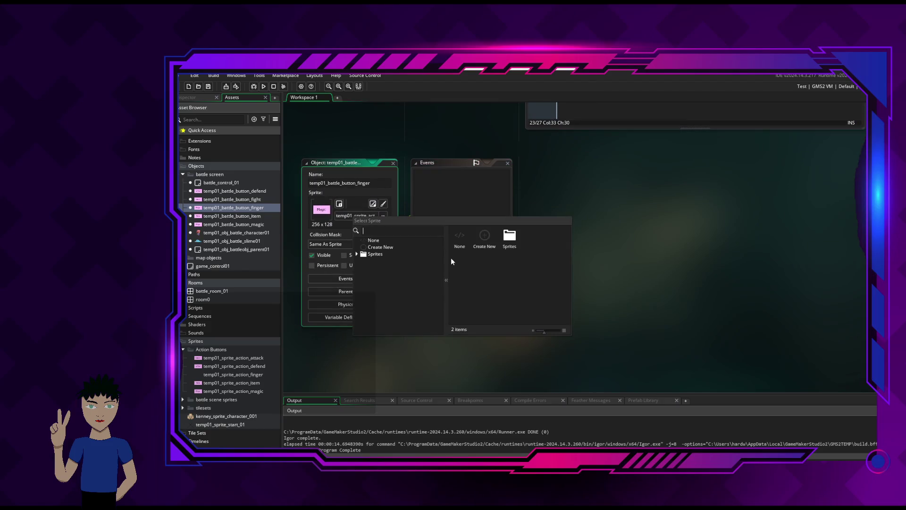
click(357, 254)
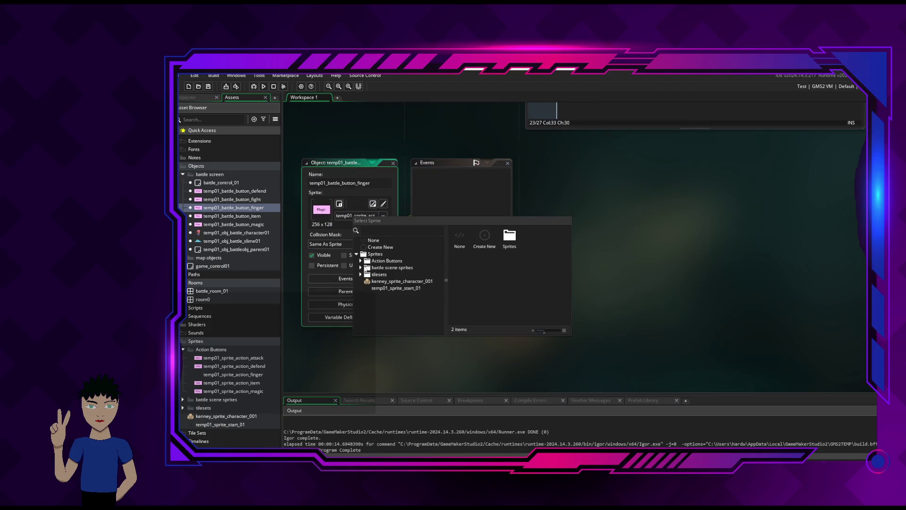
click(361, 261)
click(390, 282)
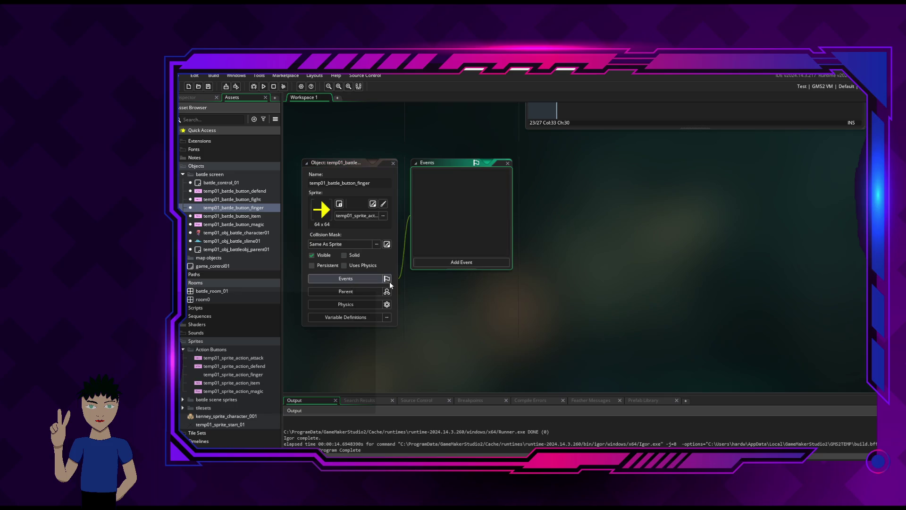
click(386, 264)
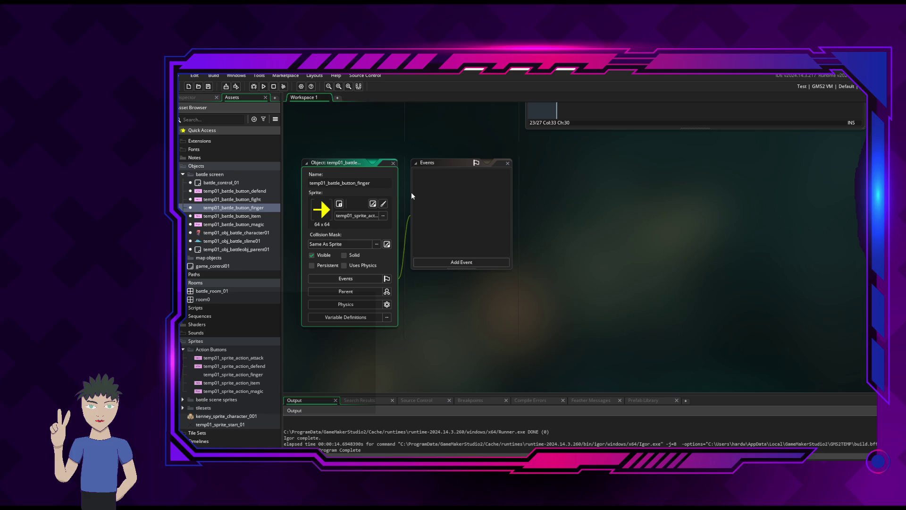
click(394, 164)
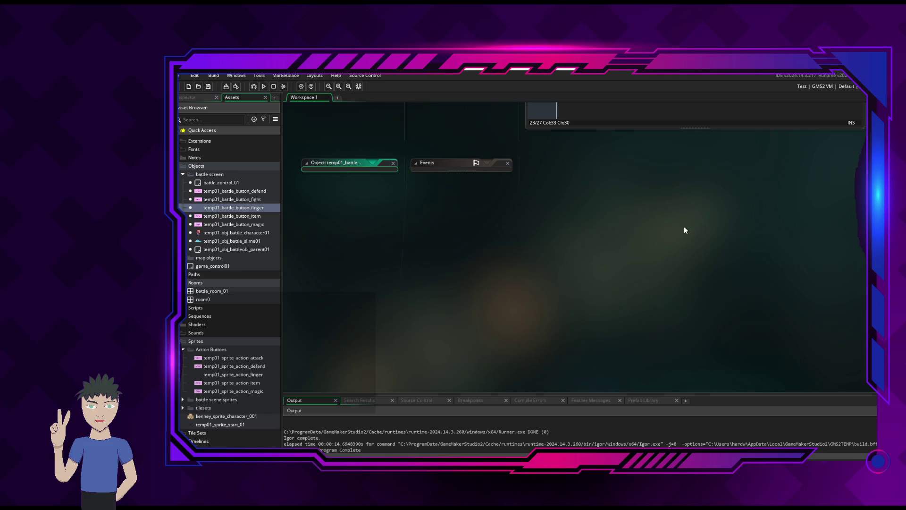
Make line 23 read 'temp_id_finger = instance_create();', with the caret left inside the empty brackets.
scroll(684, 225, up, 3)
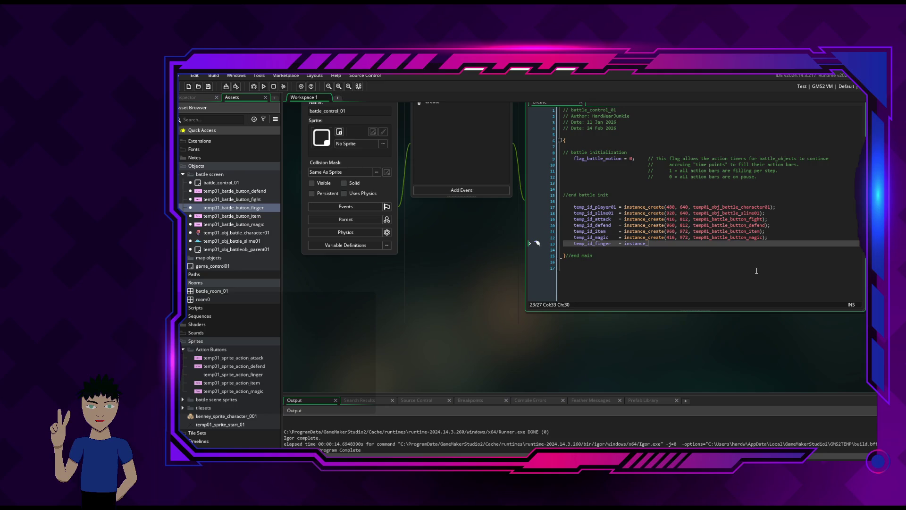
text(create)
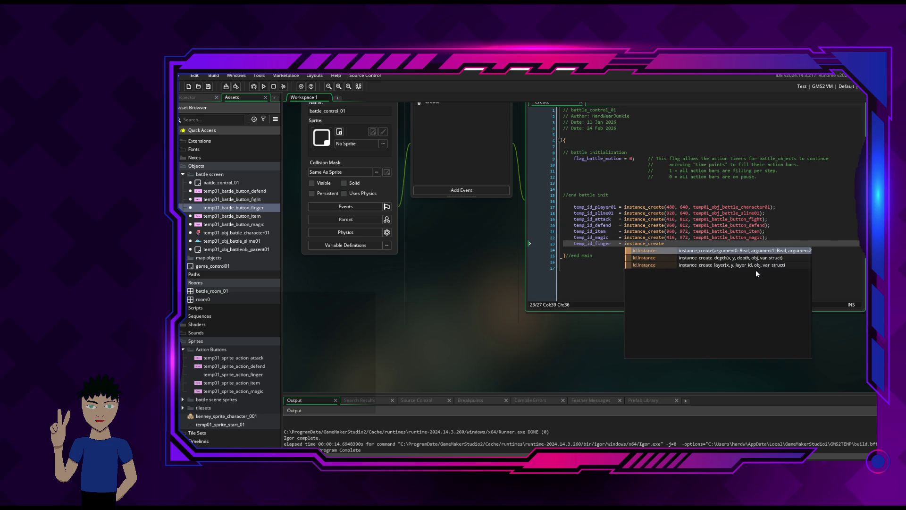
key(Return)
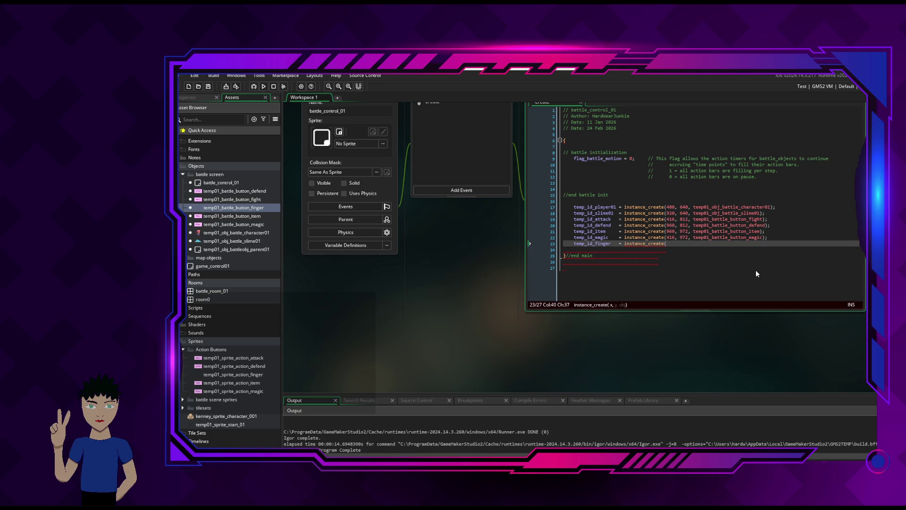
text())
key(Down)
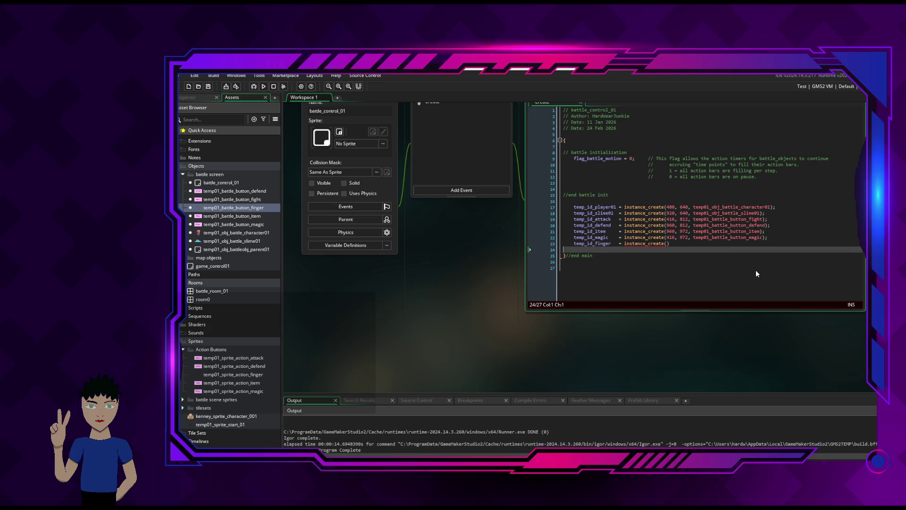
key(Up)
key(End)
text(;)
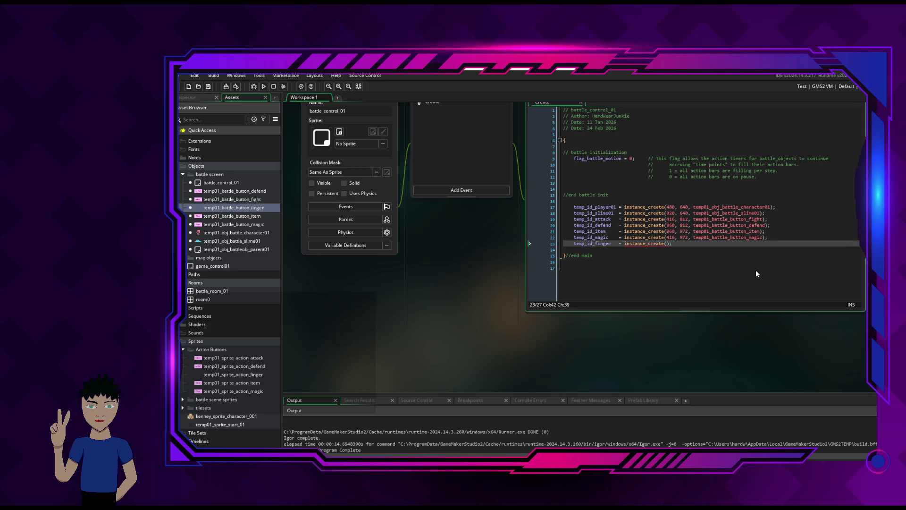
key(Left)
key(Left)
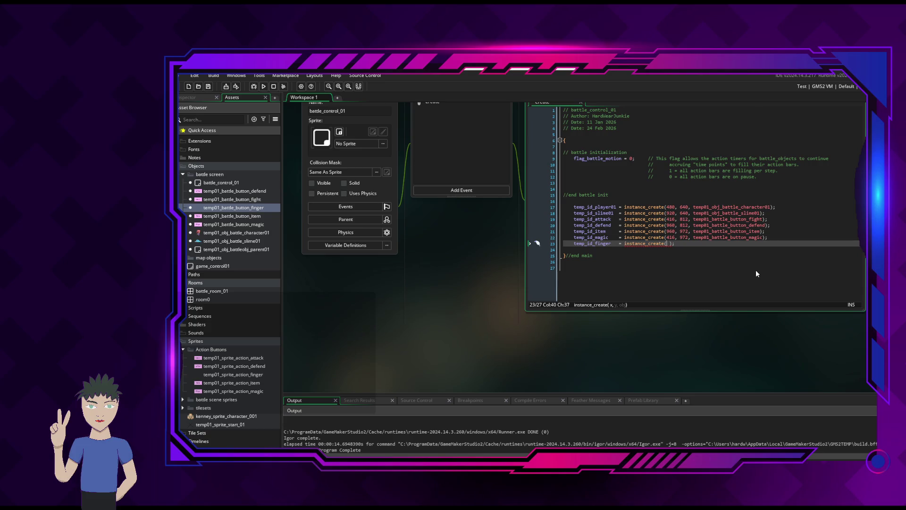
Complete line 23 as instance_create(temp_id_attack.x - 64, temp_id_attack.y, temp01_battle_button_finger) and run the game.
text(temp)
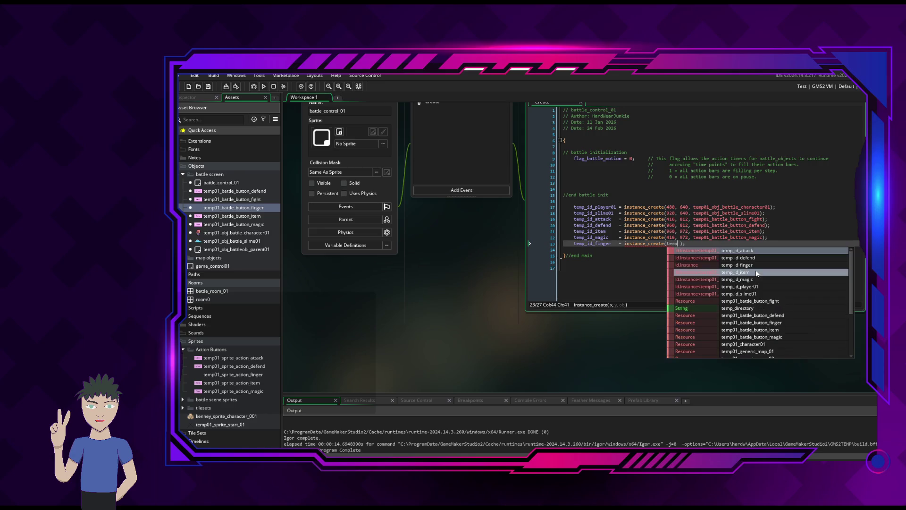
text(_)
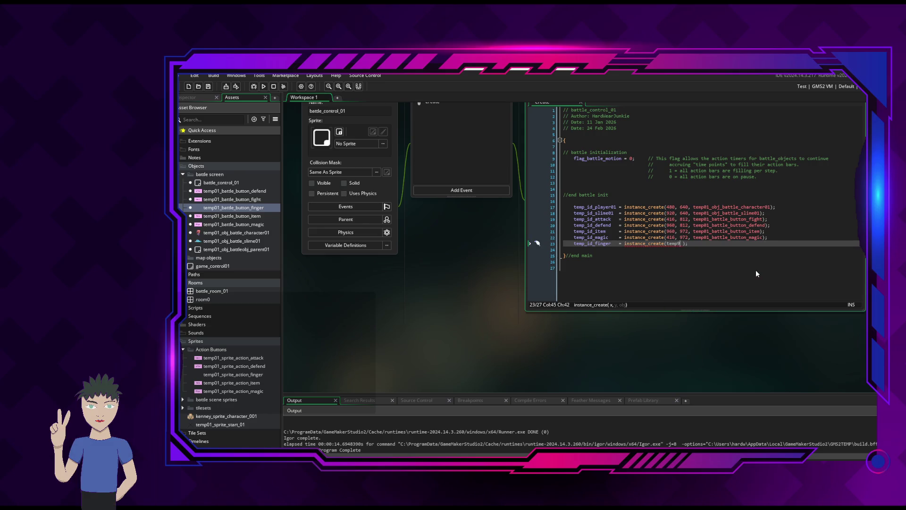
text(id)
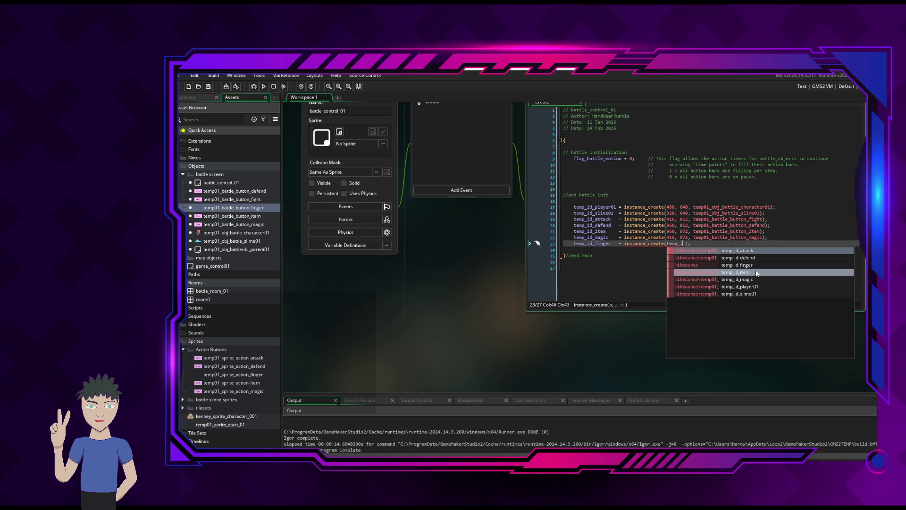
text(_)
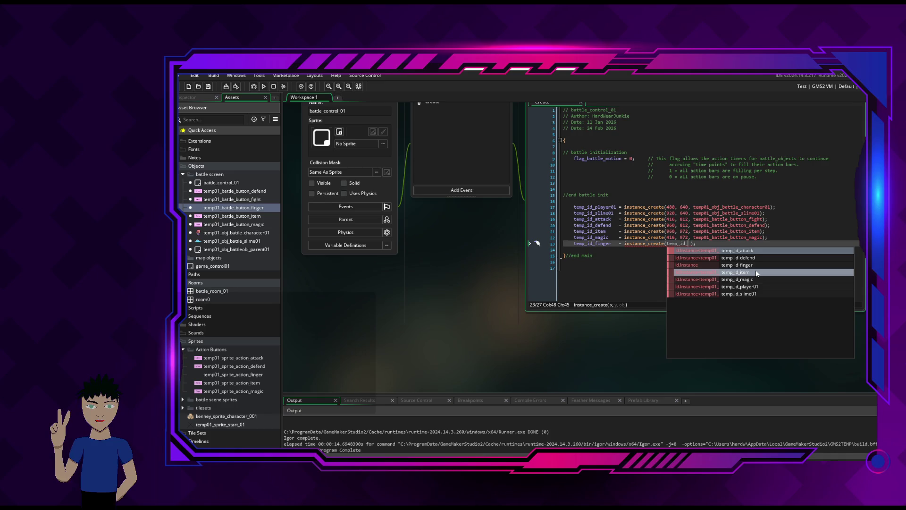
text(attack)
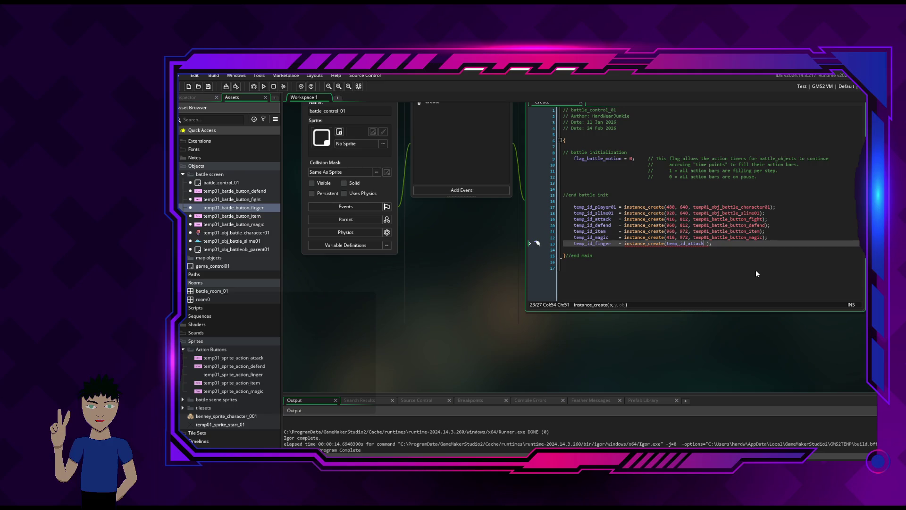
text(.x)
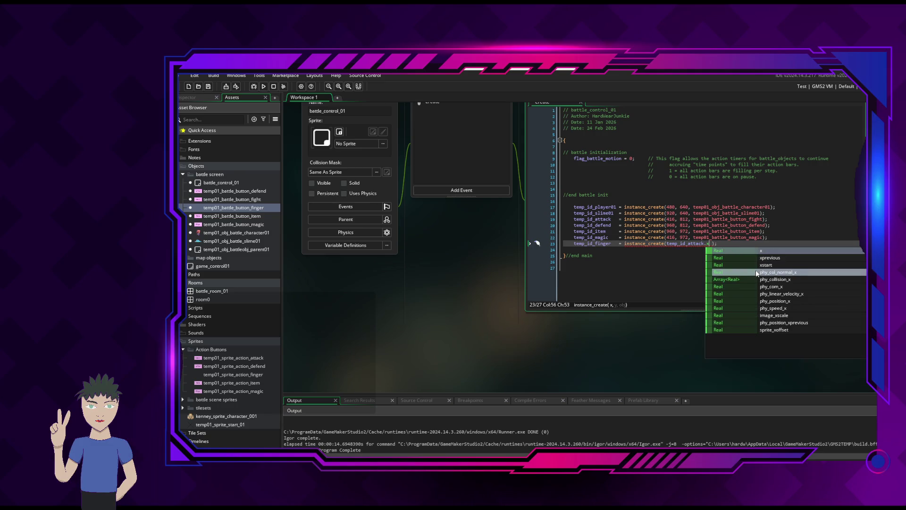
text( - )
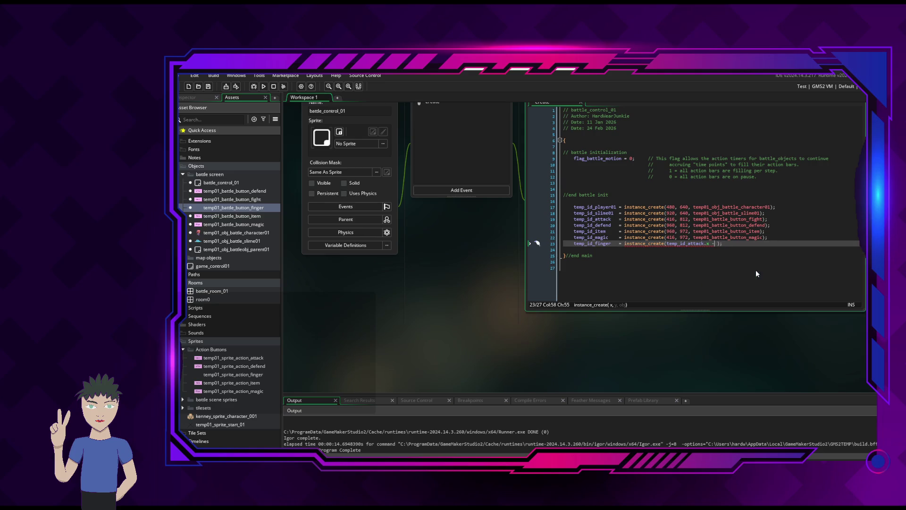
text(64, )
text(temp_)
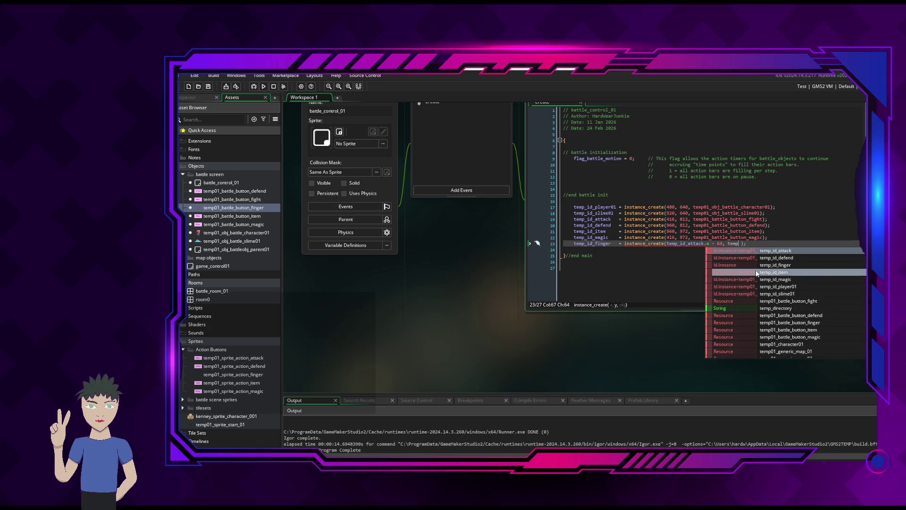
text(id)
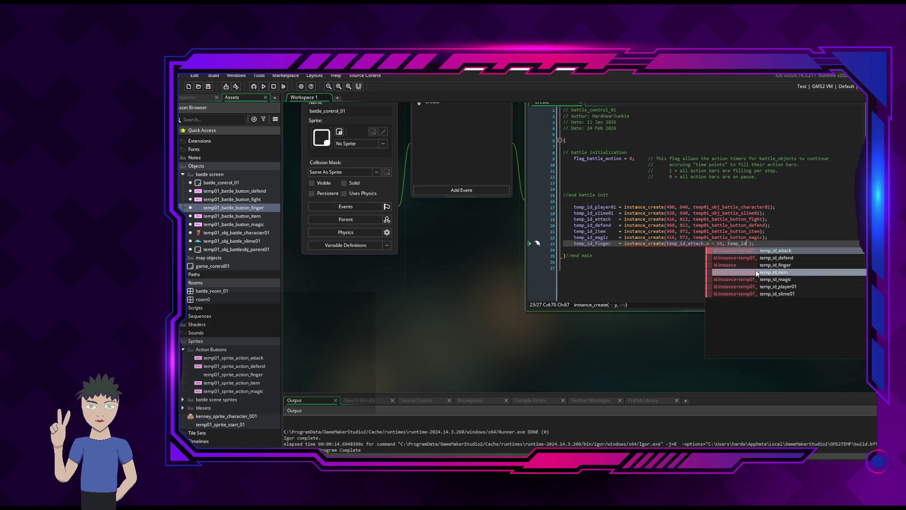
text(_atta)
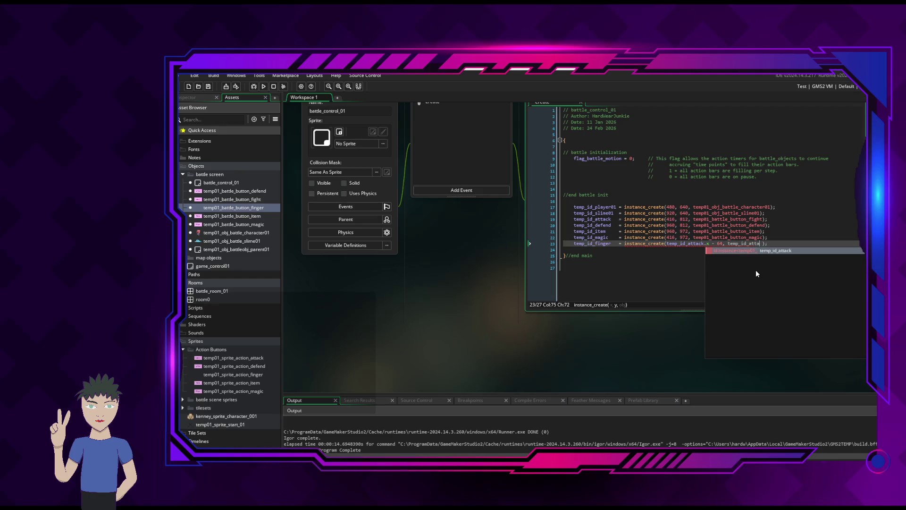
key(Return)
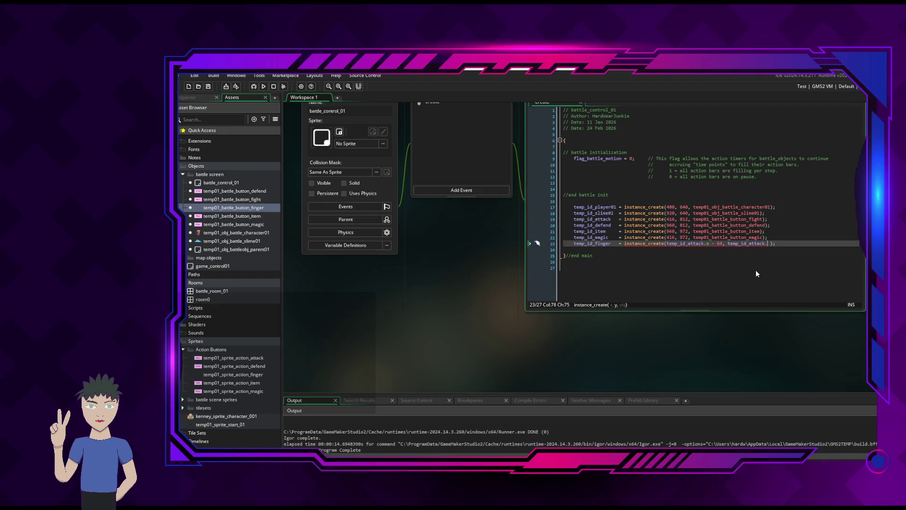
text(.)
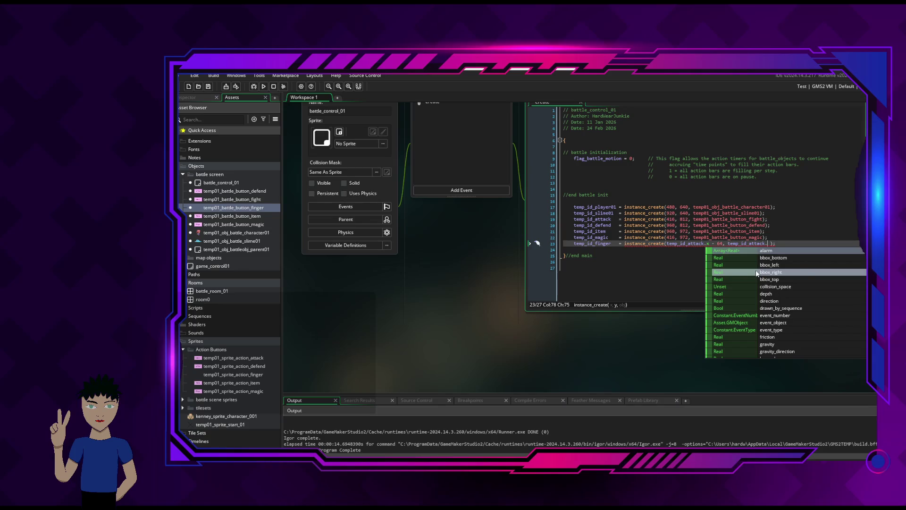
text(y)
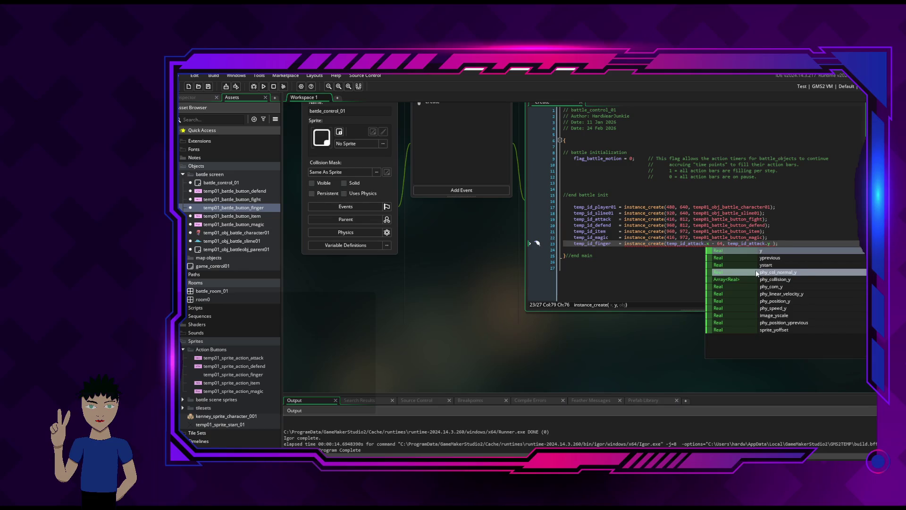
text(, )
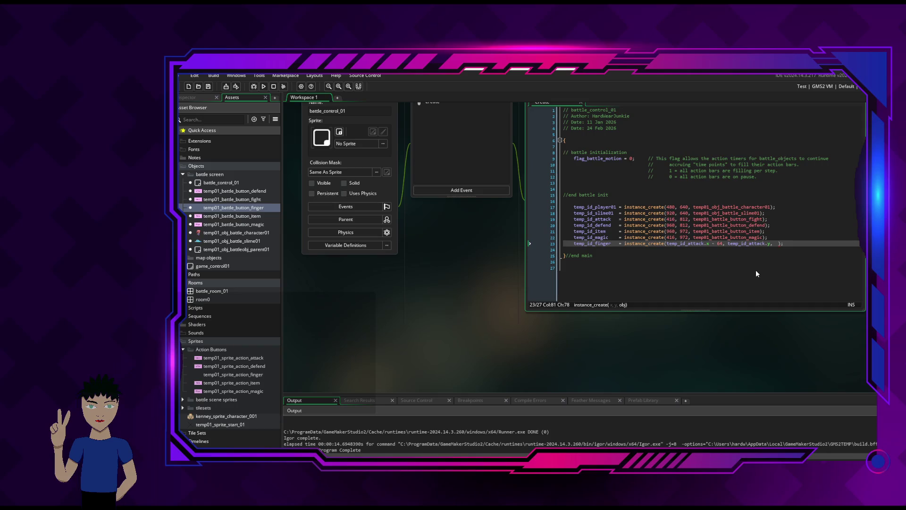
text(temp01)
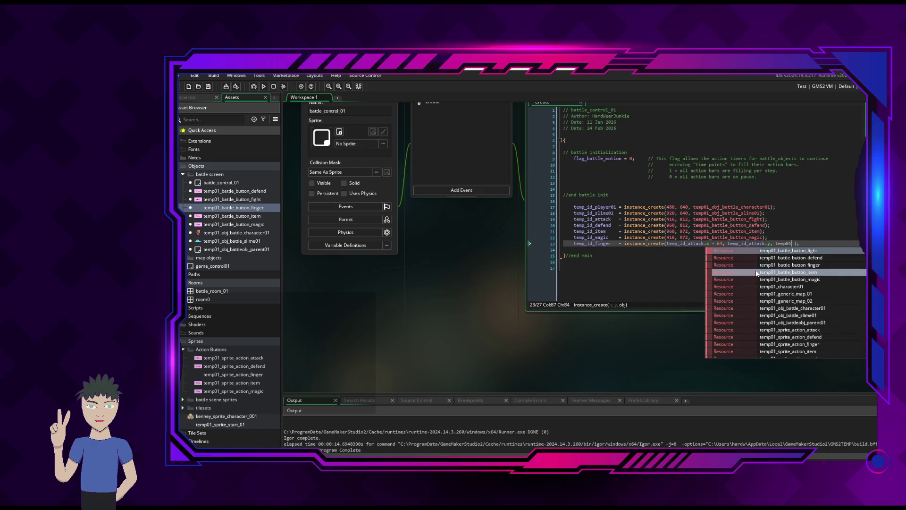
click(811, 265)
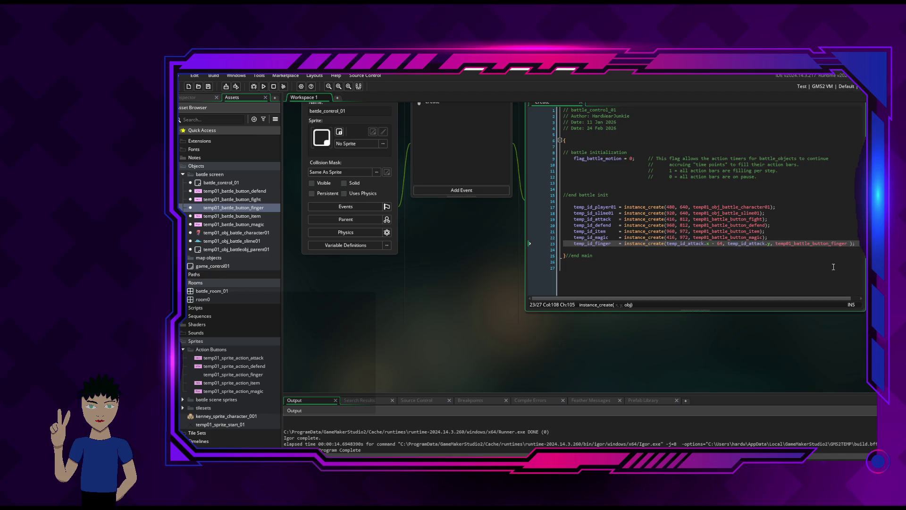
key(Delete)
click(264, 87)
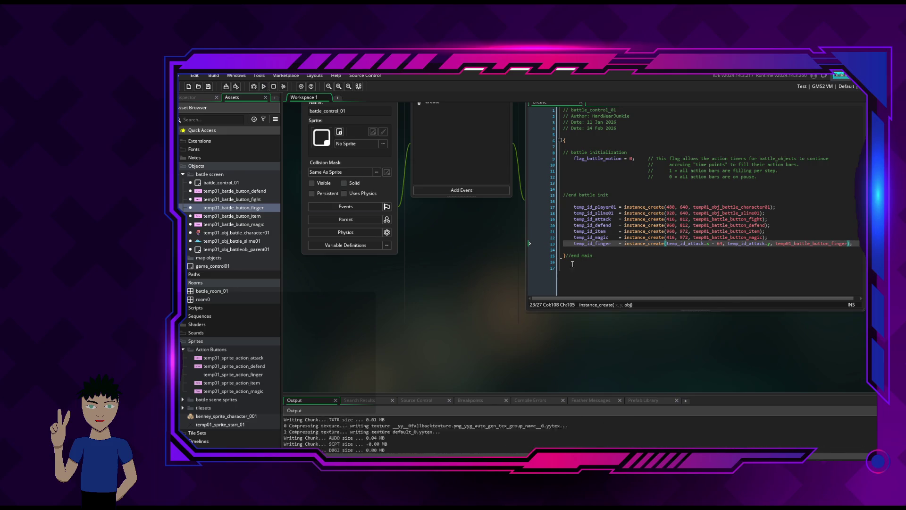
key(Left)
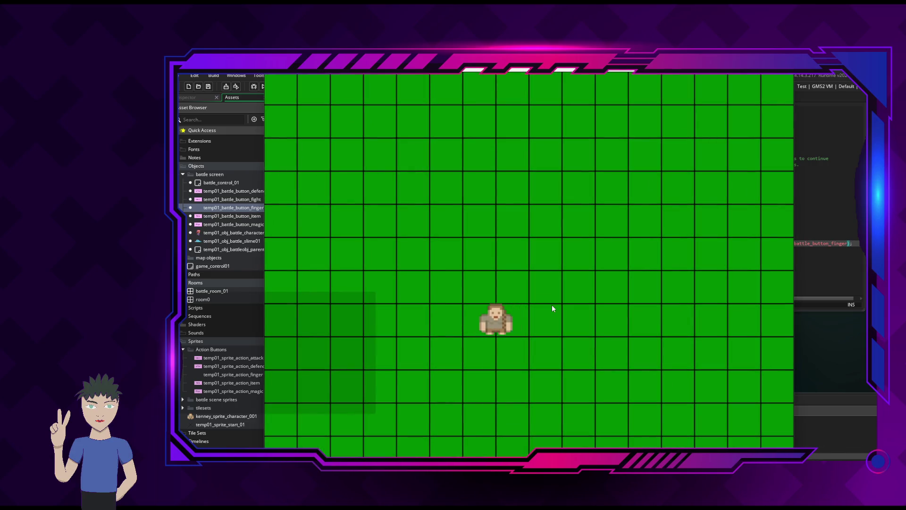
key(Up)
key(Up)
key(Right)
key(Down)
key(Left)
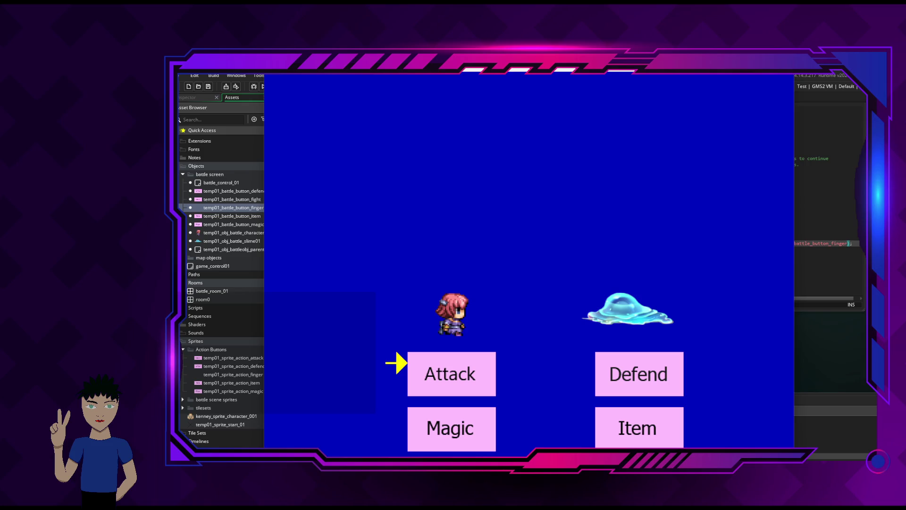
key(Escape)
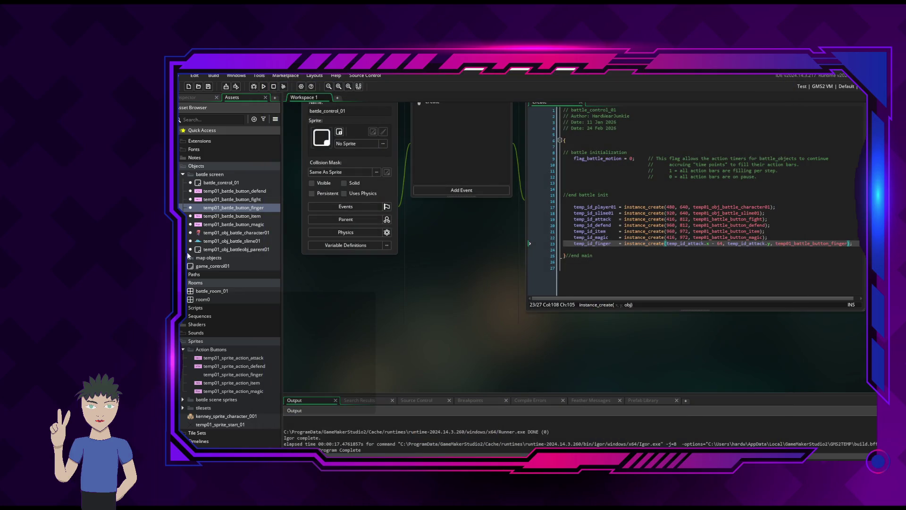
Open the temp01_battle_button_finger object and add a Step event to it.
double_click(232, 208)
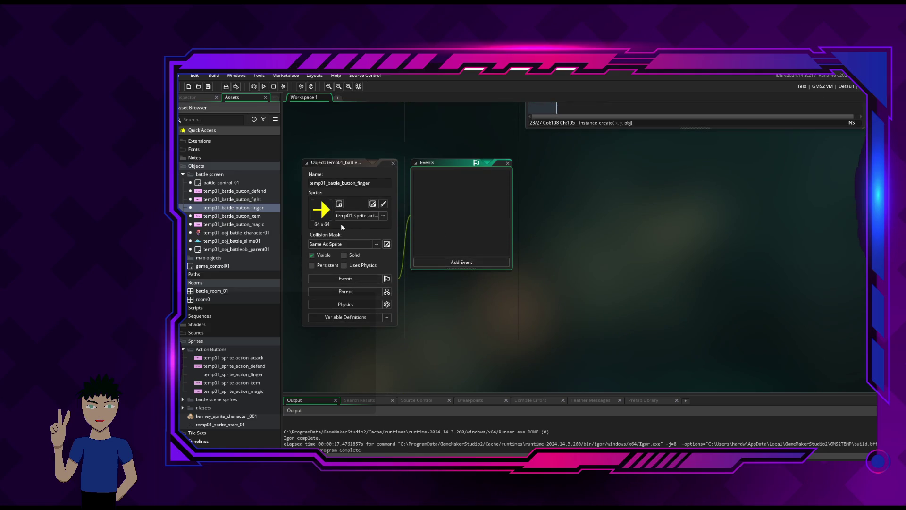
click(473, 263)
mouse_move(507, 296)
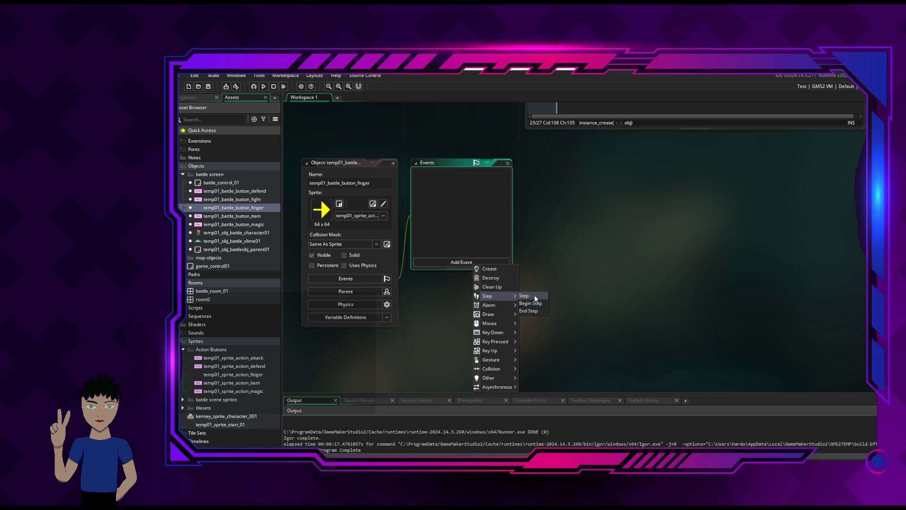
click(525, 295)
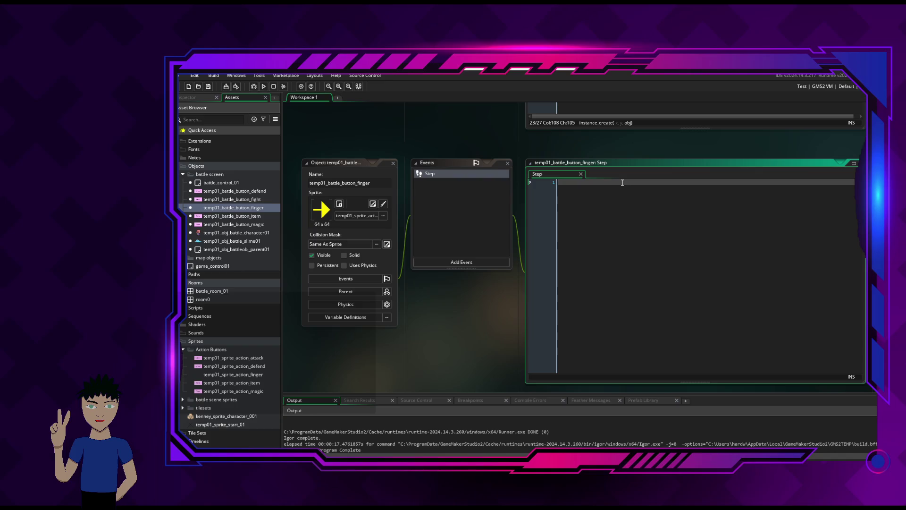
Type the header comment //temp01_battle_button_finger Object: on the first line of the Step code.
scroll(622, 182, up, 5)
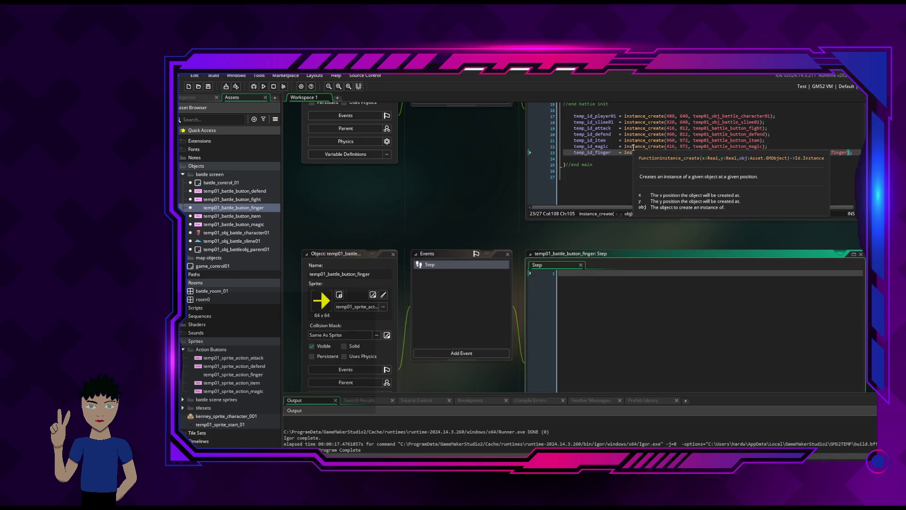
click(621, 152)
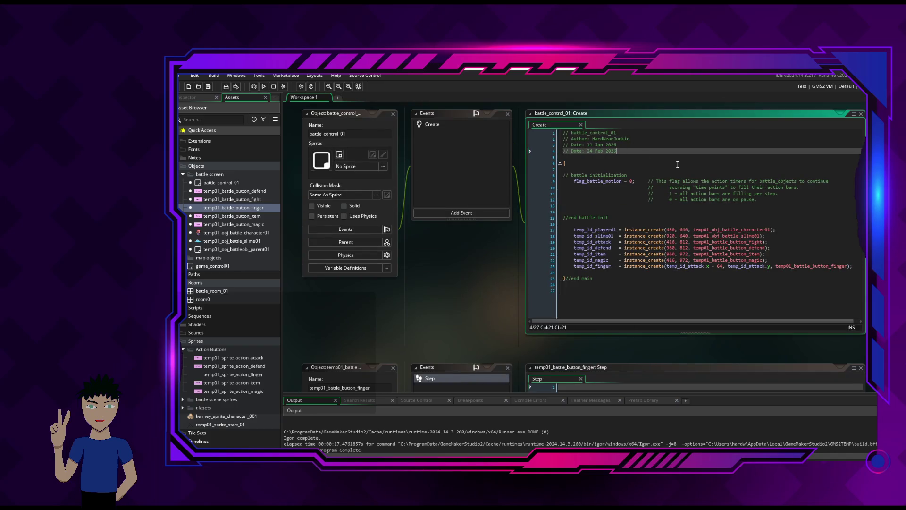
scroll(660, 292, down, 3)
click(688, 302)
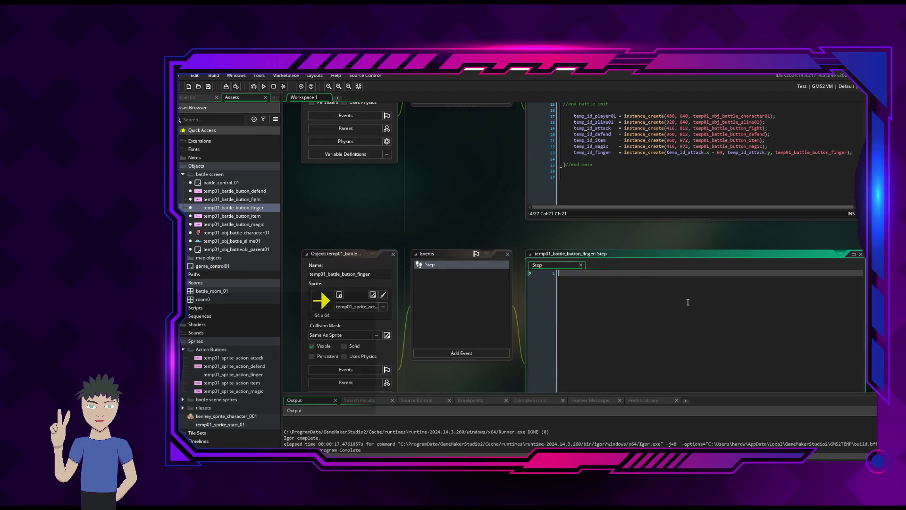
scroll(688, 302, up, 3)
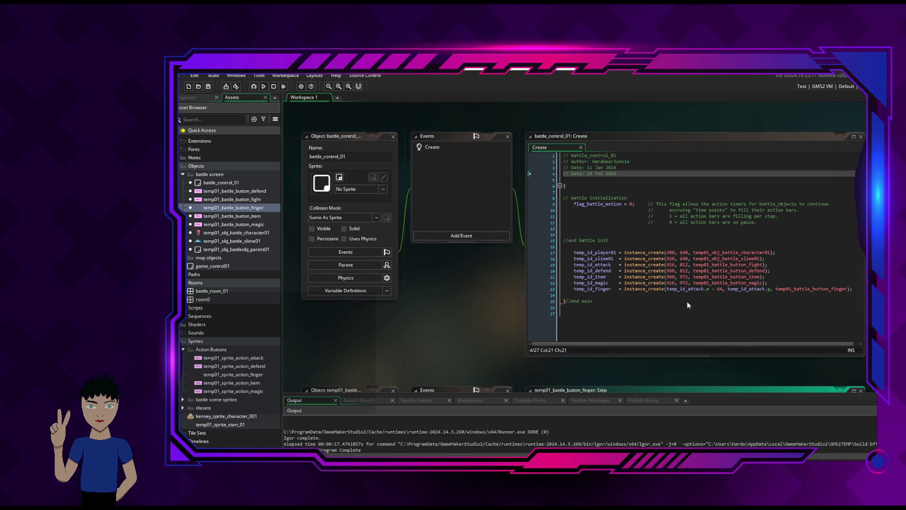
scroll(686, 301, down, 4)
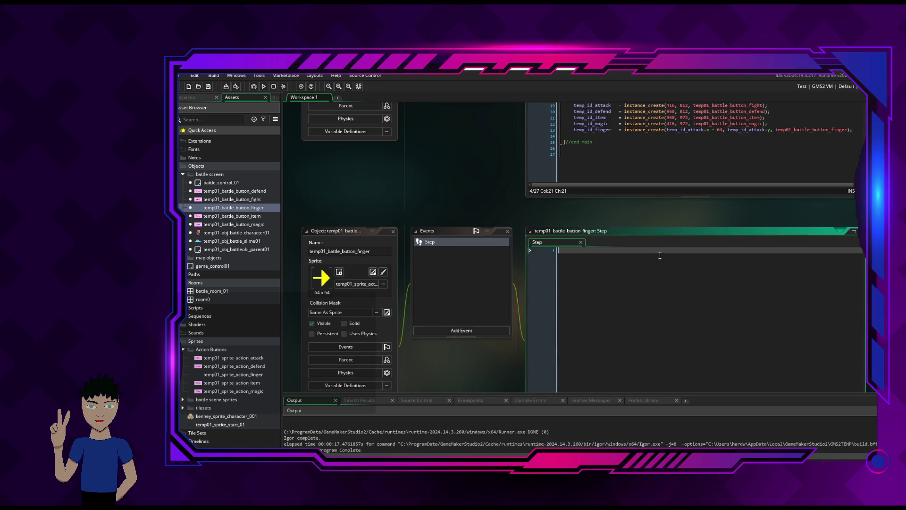
text(//b)
key(BackSpace)
text(temp)
text(01)
text(_battle_)
text(button_fing)
text(er)
text(Object)
text(:)
key(End)
key(Return)
Add an //Author: comment with the author's name on the next line.
text(//)
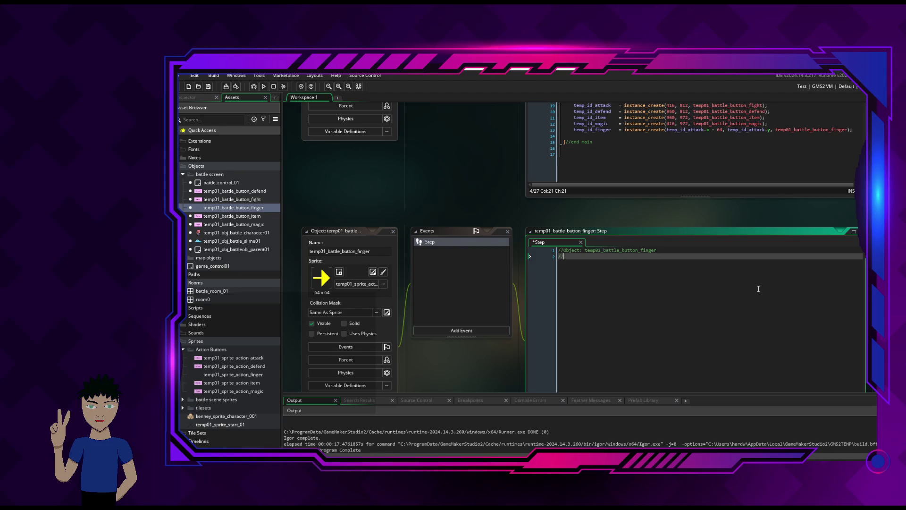
scroll(758, 288, up, 3)
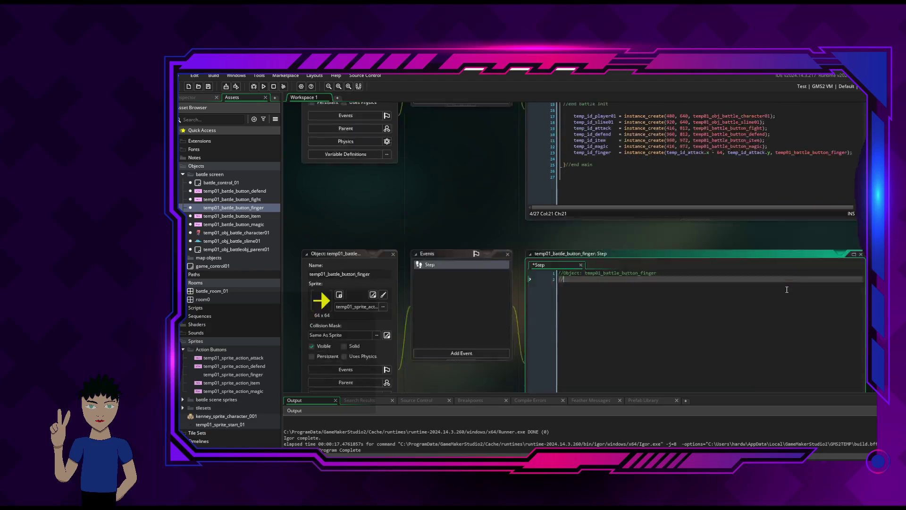
text(Author:)
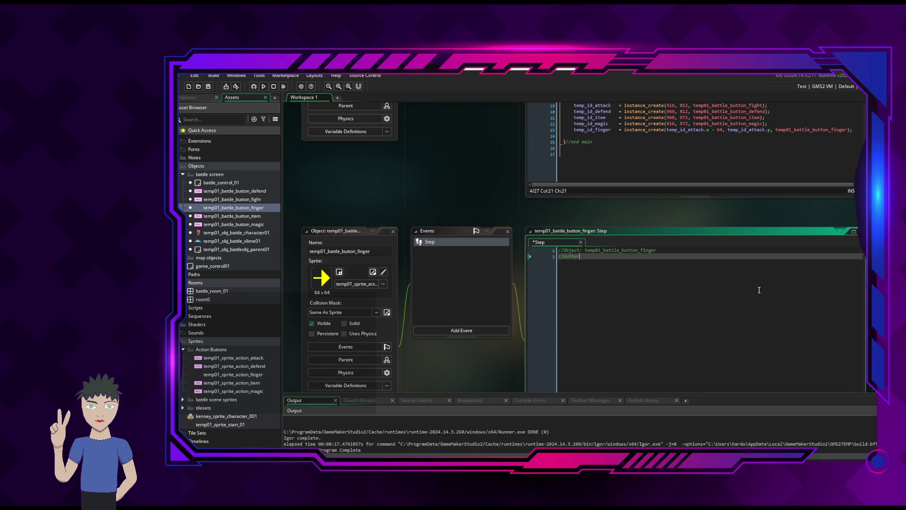
text( HardWear)
text(Junkie)
key(Return)
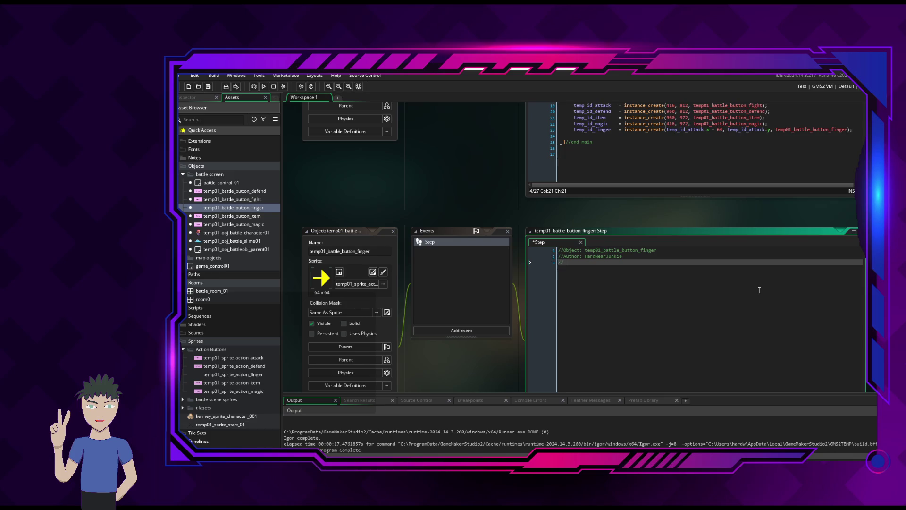
scroll(759, 290, up, 3)
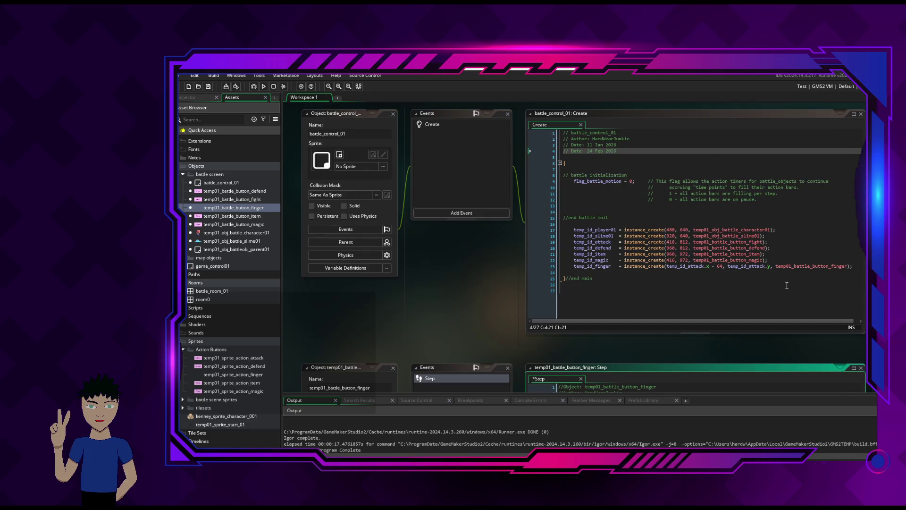
Add the comment //Date: 24 Feb 2026 followed by a blank line.
scroll(773, 288, down, 2)
scroll(744, 293, up, 2)
scroll(767, 294, down, 2)
text(Date:)
scroll(767, 294, up, 3)
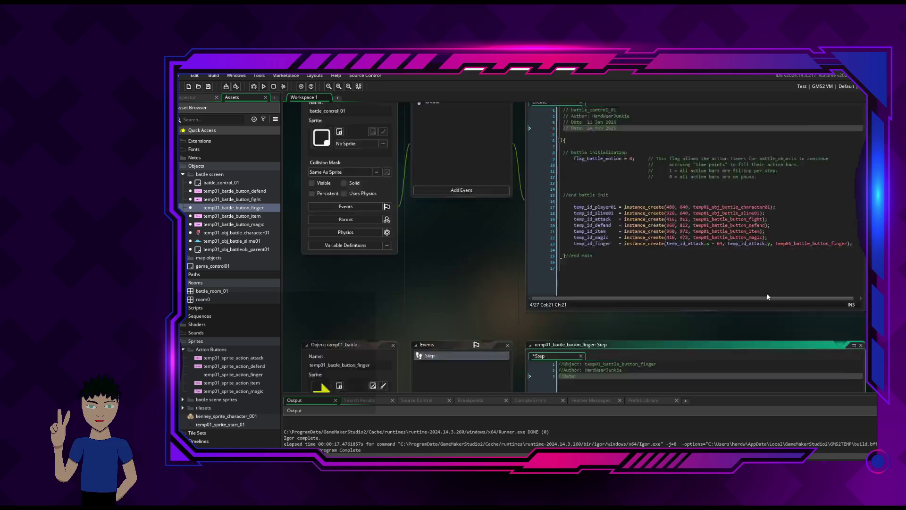
scroll(766, 296, down, 3)
text(:)
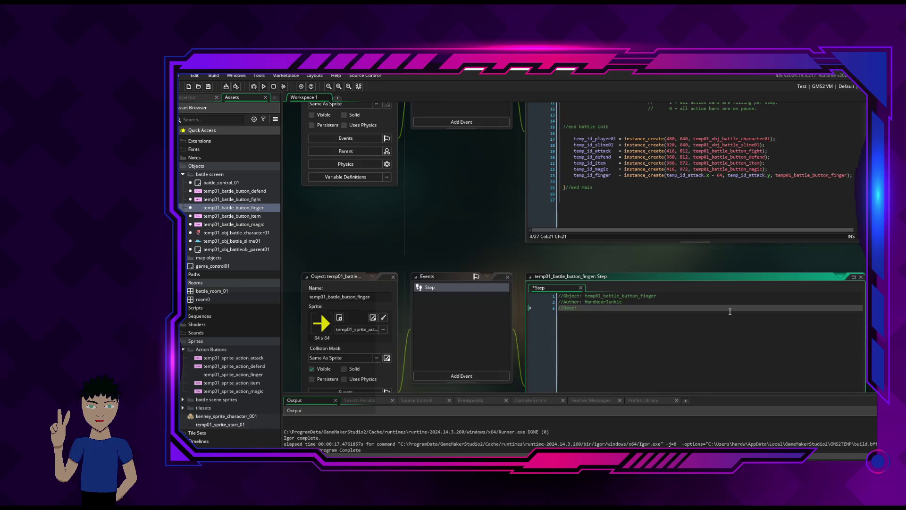
text( 24 Feb )
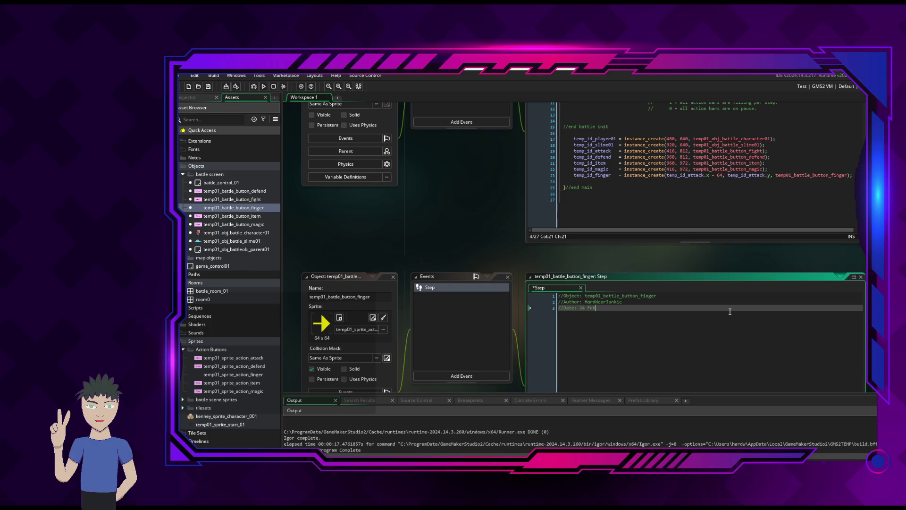
text(20-26)
key(BackSpace)
key(BackSpace)
text(26)
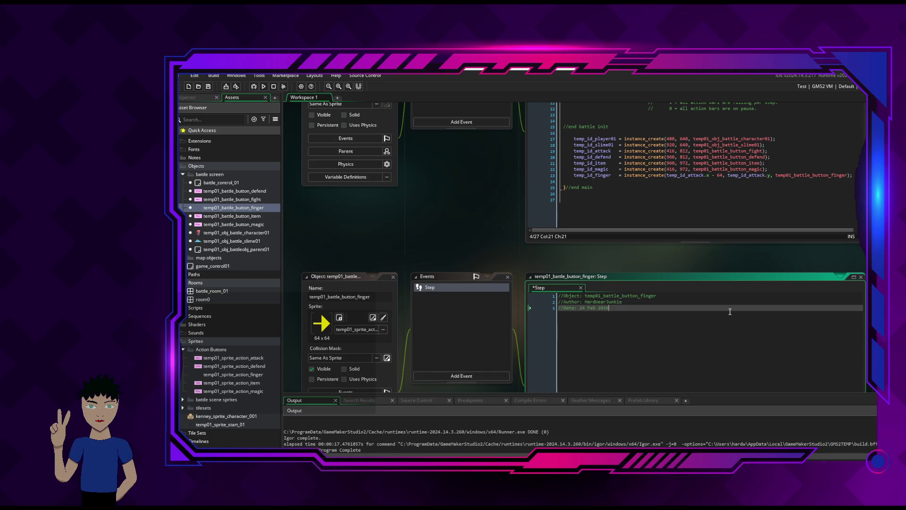
key(Return)
key(Return)
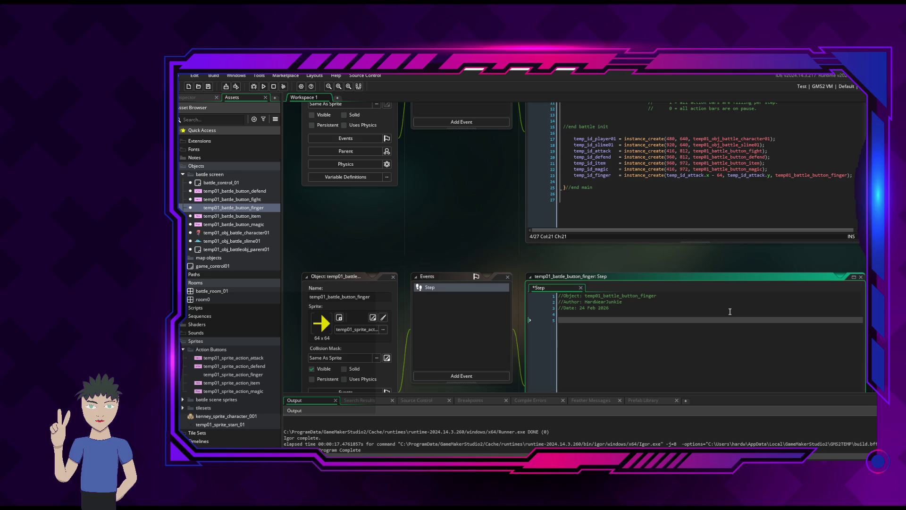
key(Return)
scroll(729, 310, up, 1)
scroll(729, 310, down, 2)
key(BackSpace)
key(BackSpace)
key(Return)
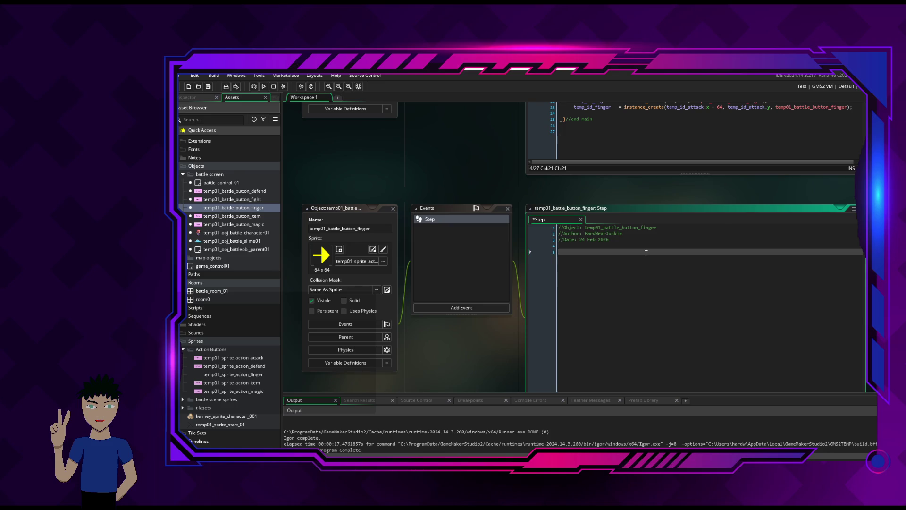
Insert an empty { } braced block below the header comments.
text({)
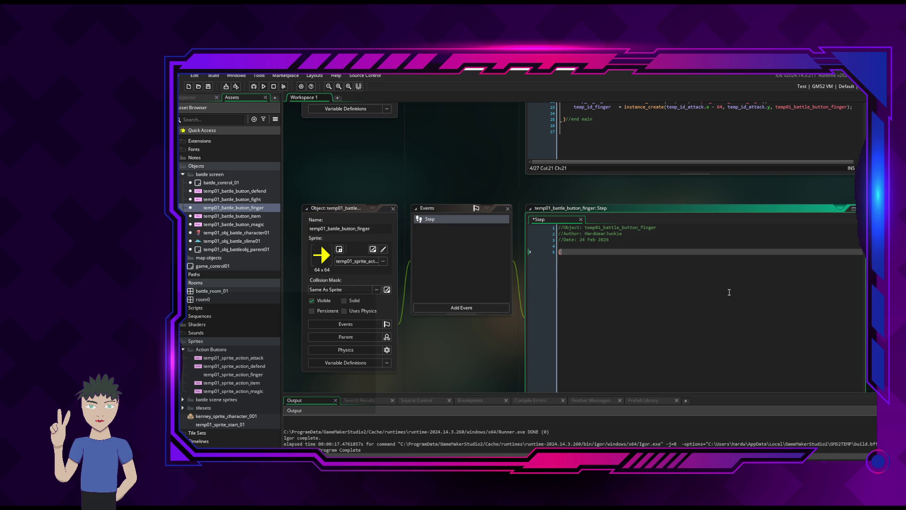
key(Return)
key(Return)
key(Return)
key(Up)
key(Return)
key(Return)
key(Up)
key(Up)
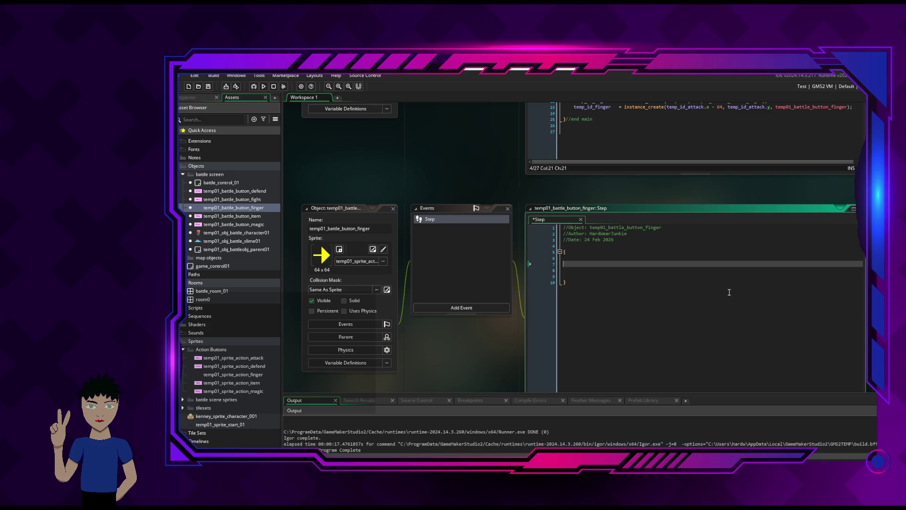
Fill the block with //start arrow motion and //end arrow motion comments, separated by a blank line.
text(//start)
text(motion)
key(BackSpace)
key(BackSpace)
key(BackSpace)
key(BackSpace)
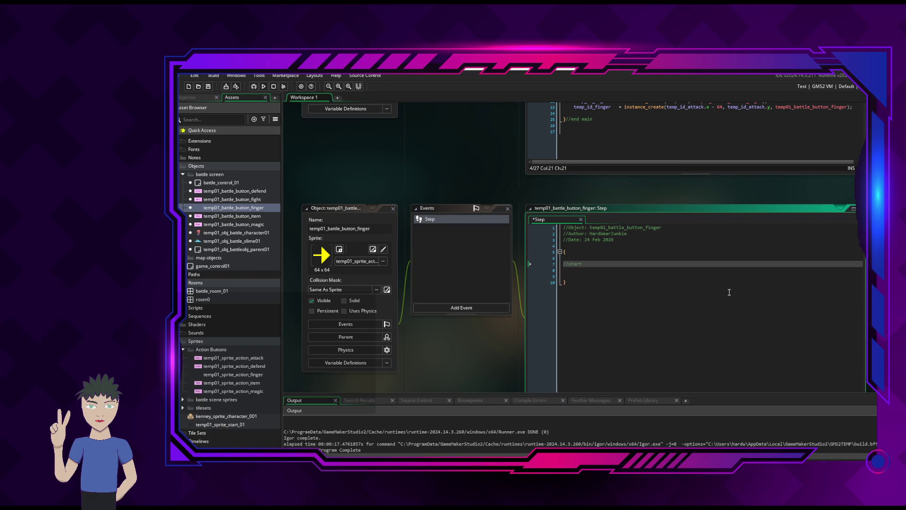
text(arrow motion)
key(Return)
key(Return)
key(Return)
text(//)
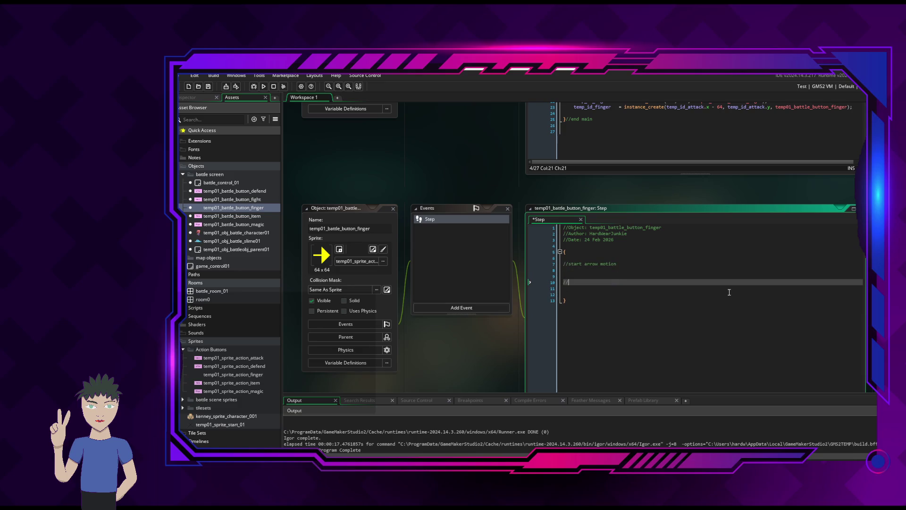
text(end arrow motion)
key(Up)
key(Up)
key(Return)
key(Up)
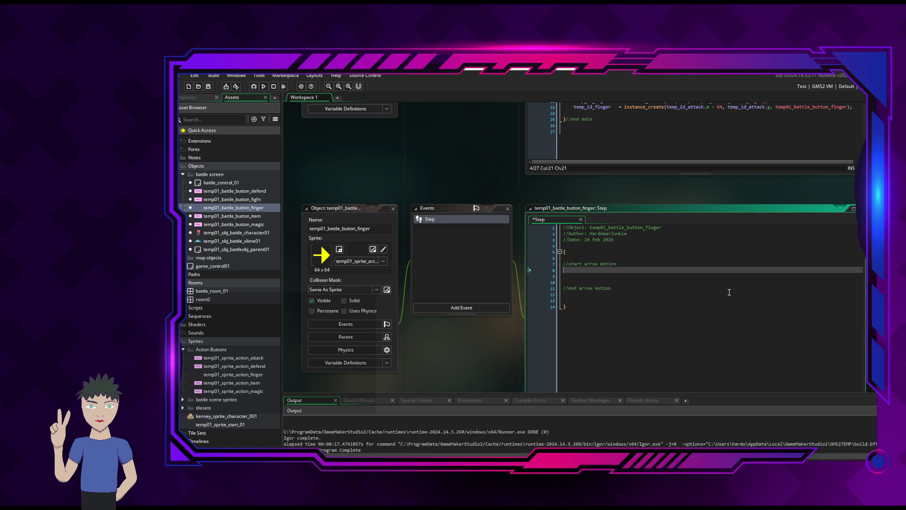
click(475, 258)
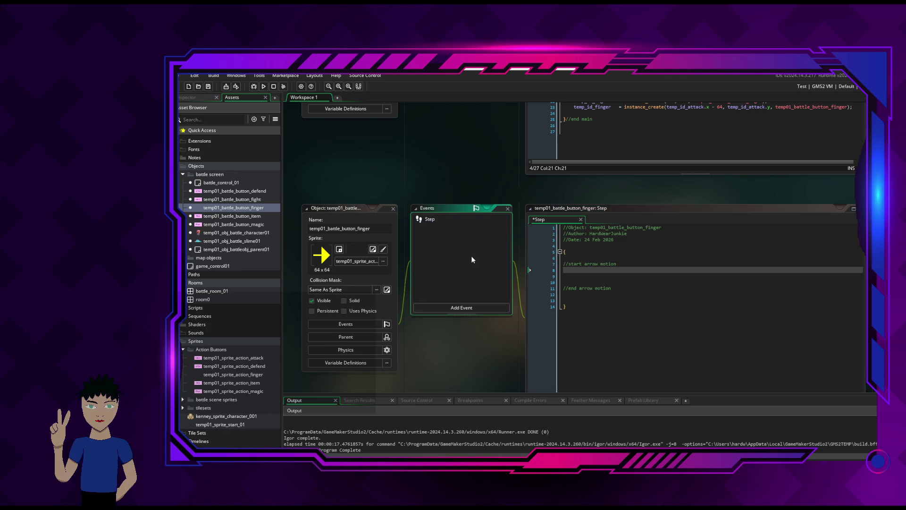
Add a Create event and copy the Step event's three header comment lines into it.
click(472, 308)
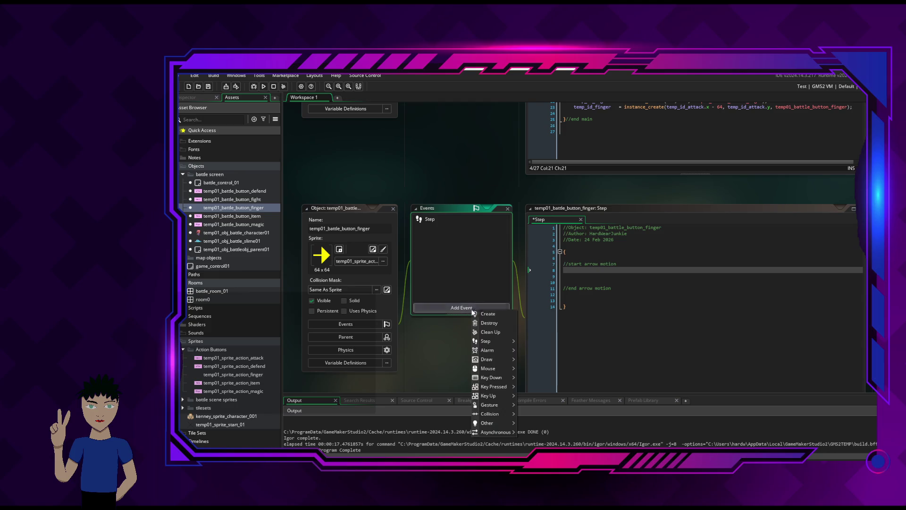
mouse_move(494, 344)
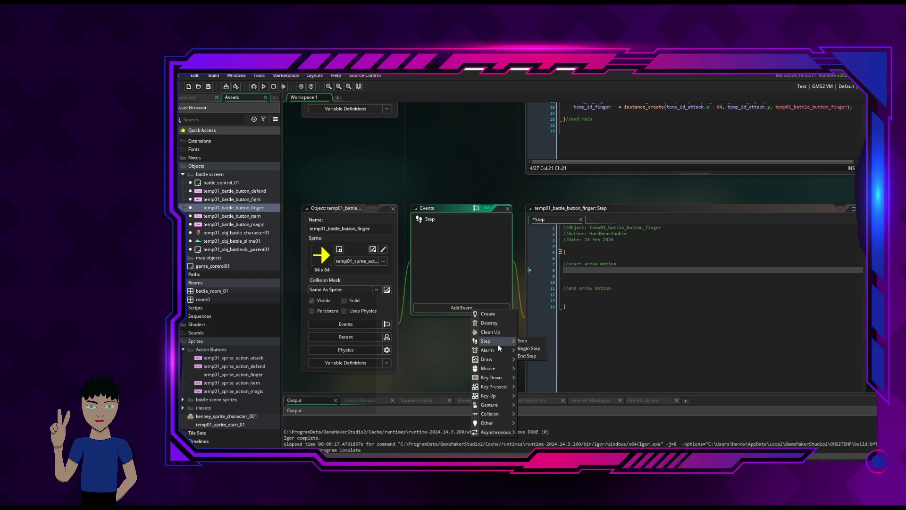
click(488, 313)
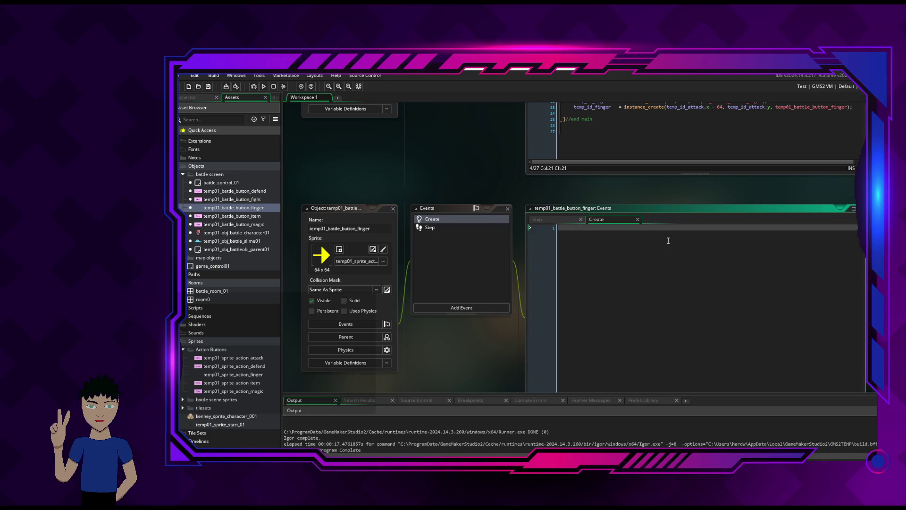
click(570, 219)
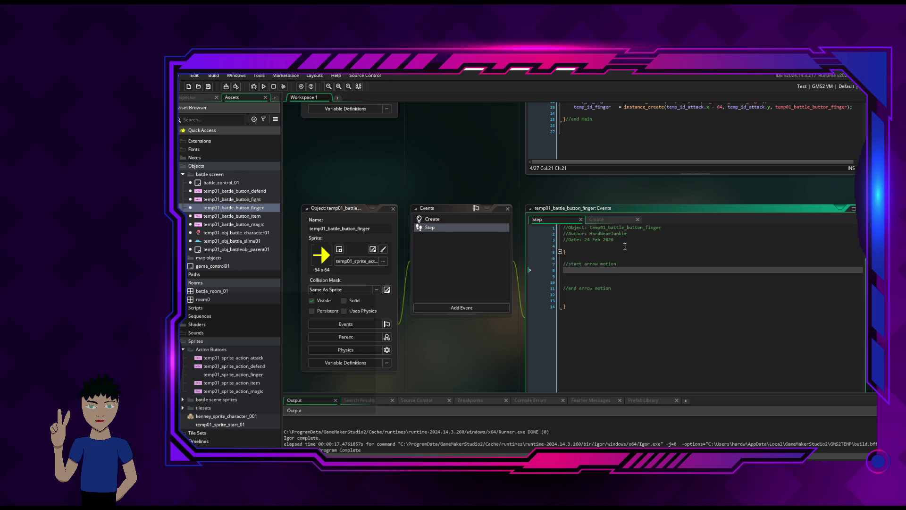
drag(614, 239, 563, 225)
key(ctrl+f)
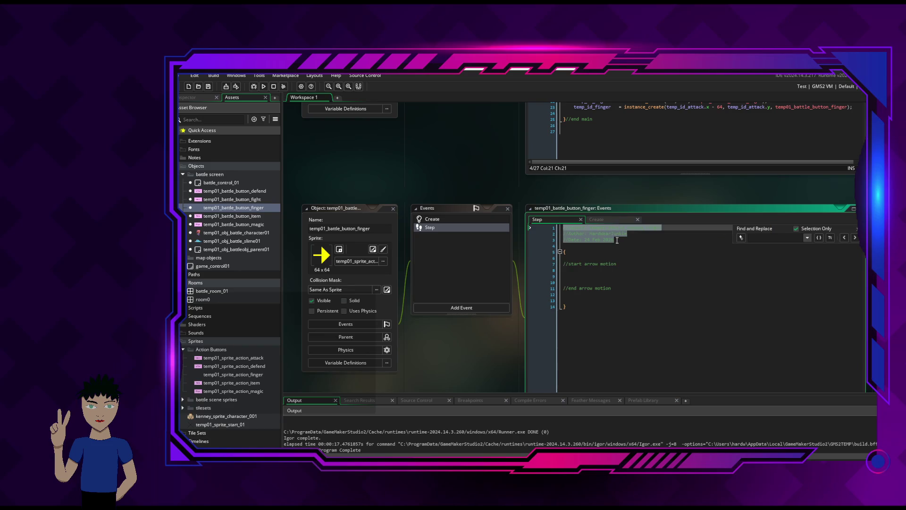
key(Escape)
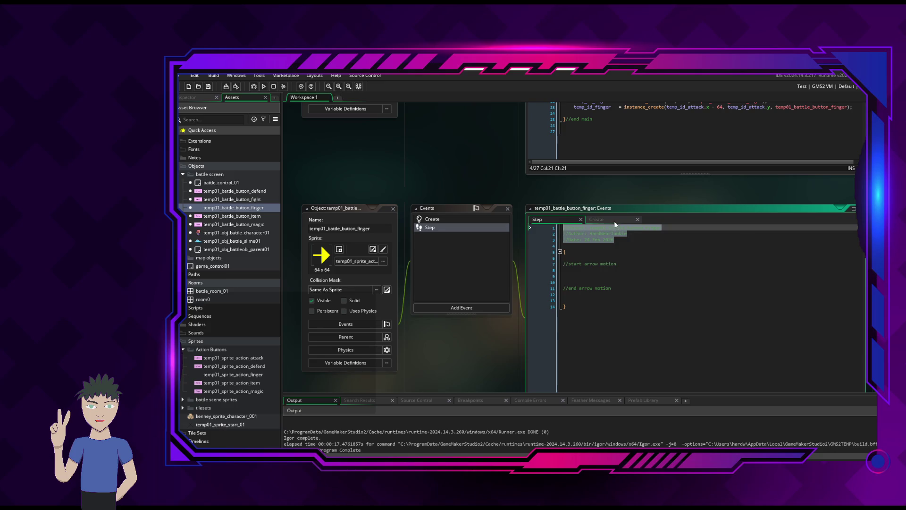
key(ctrl+Tab)
text(//Object: temp01_battle_button_finger //Author: HardWearJunkie //Date: 24 Feb 2020)
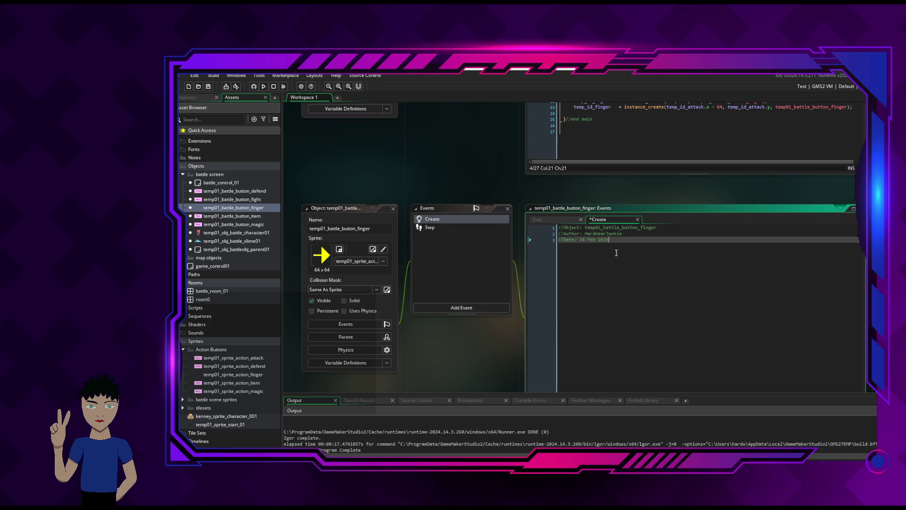
key(Return)
key(Return)
Add a braced block containing the comment //object initialization in the Create code.
text({)
key(Return)
key(Return)
key(Return)
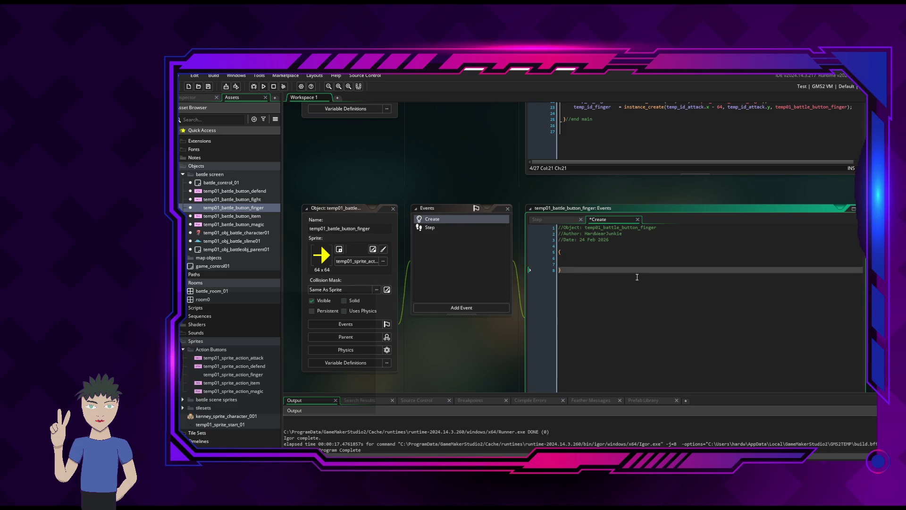
key(Up)
key(Up)
key(Return)
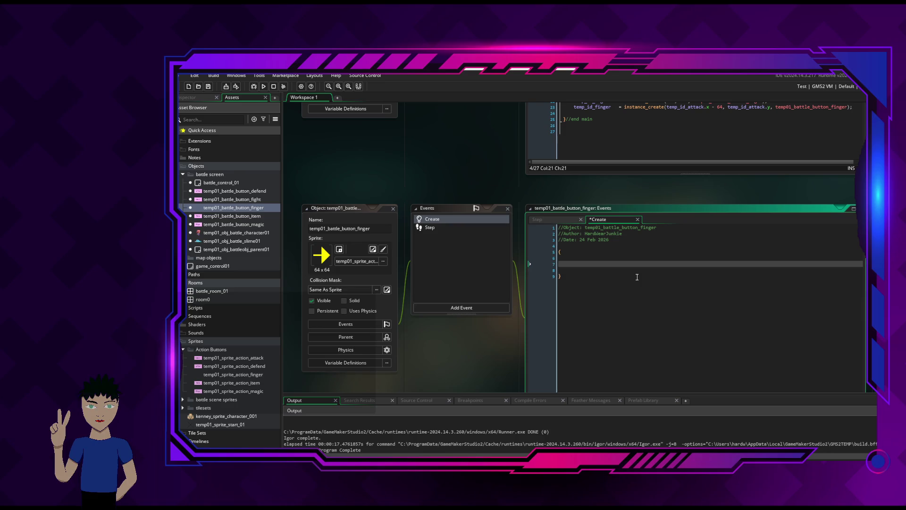
text(/objec)
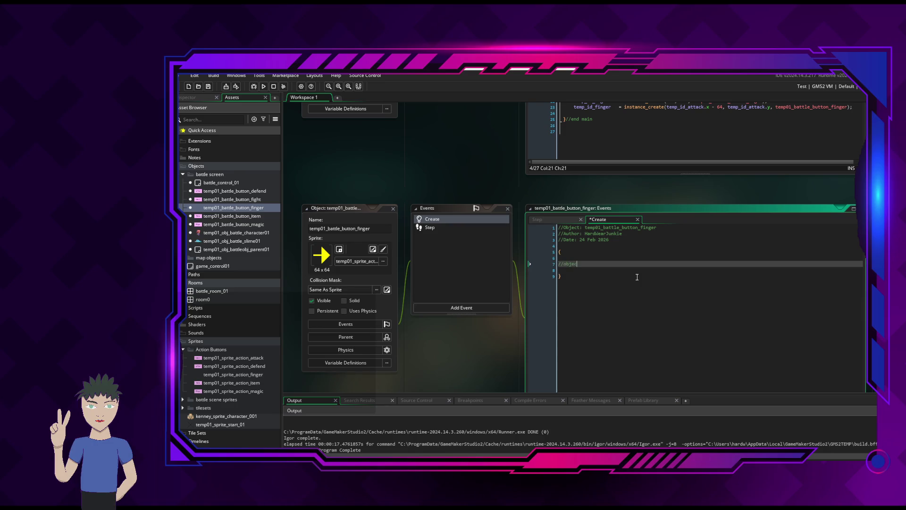
text(t initializa)
key(BackSpace)
key(BackSpace)
key(BackSpace)
text(bject initiali)
text(zation)
key(Return)
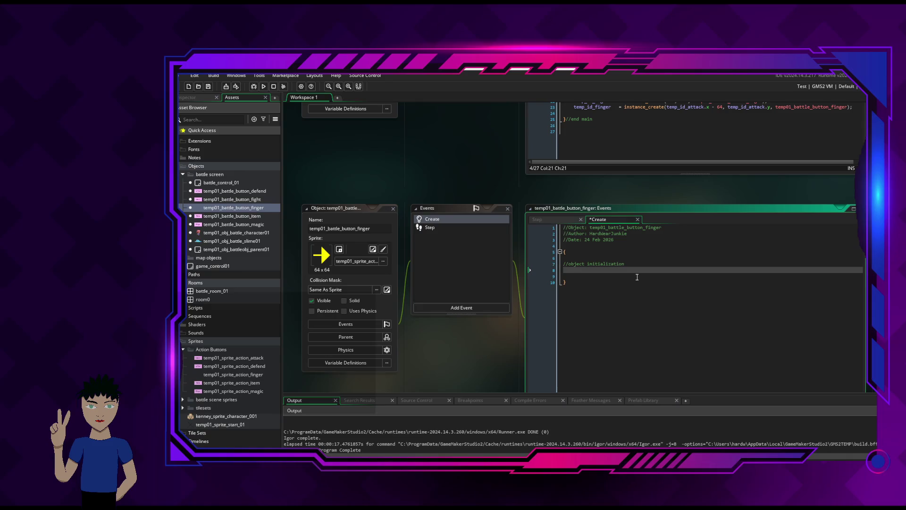
Extend the comment to //object initialization routine and move to a new line below it.
click(556, 220)
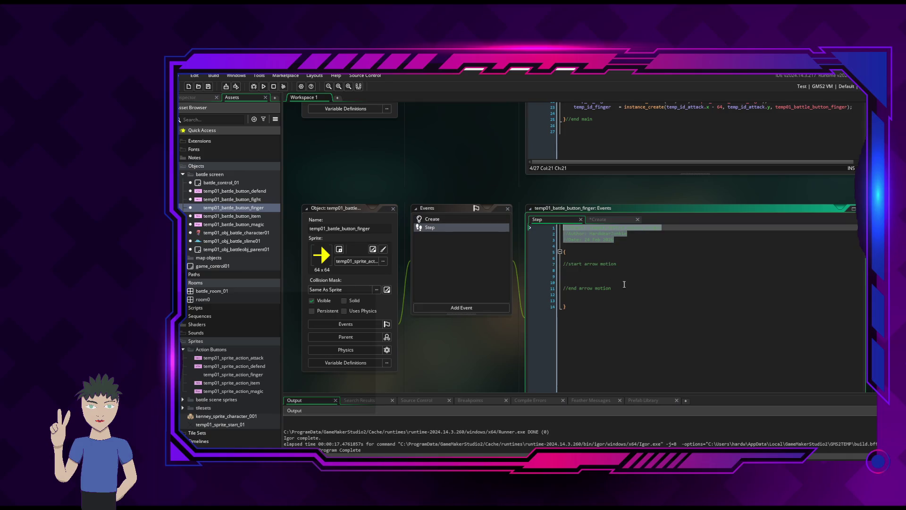
click(613, 271)
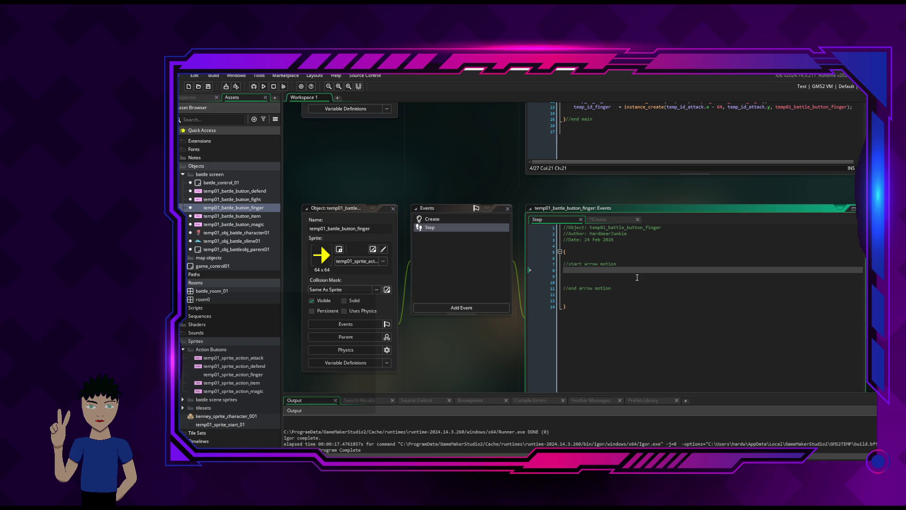
click(596, 220)
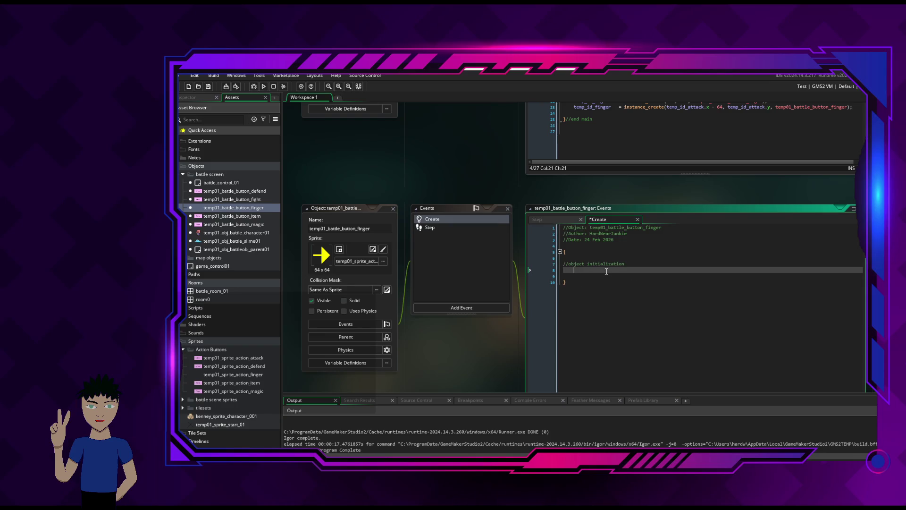
click(638, 264)
text(routine)
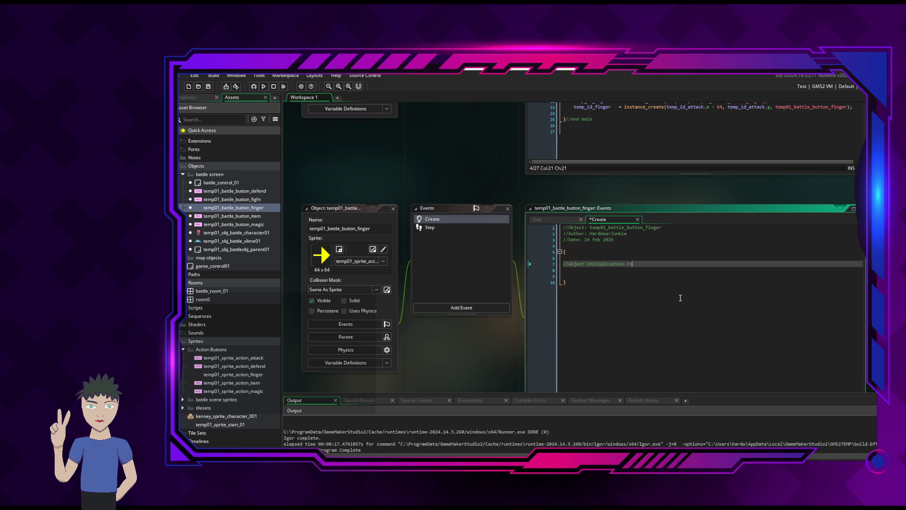
key(Down)
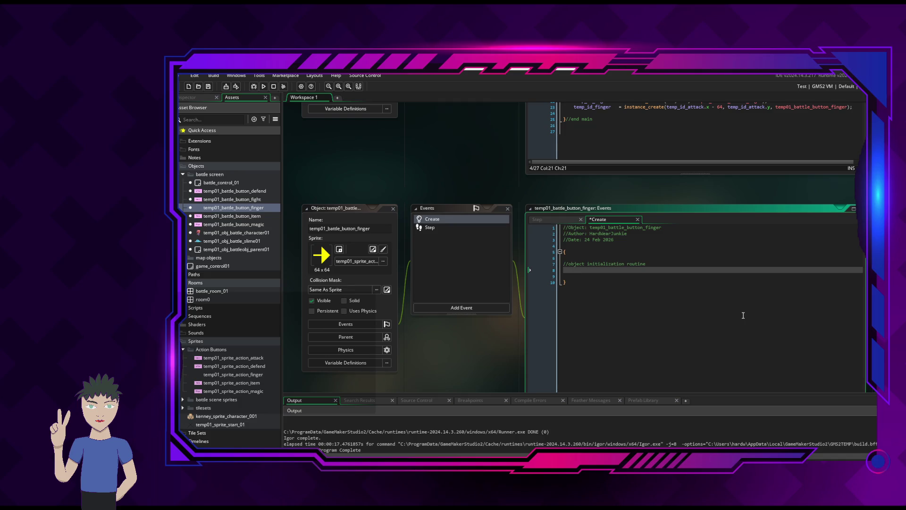
key(alt+Tab)
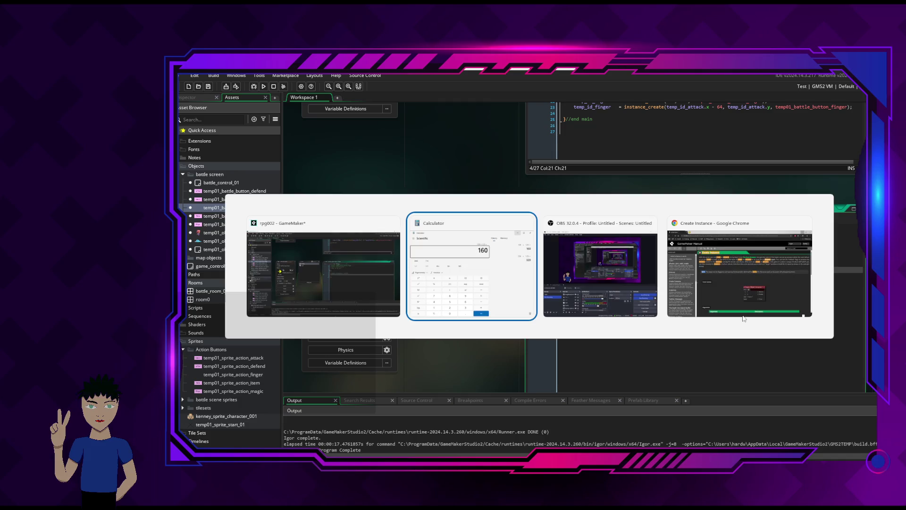
Search the GameMaker Manual for 'instance exists'.
key(Tab)
key(Tab)
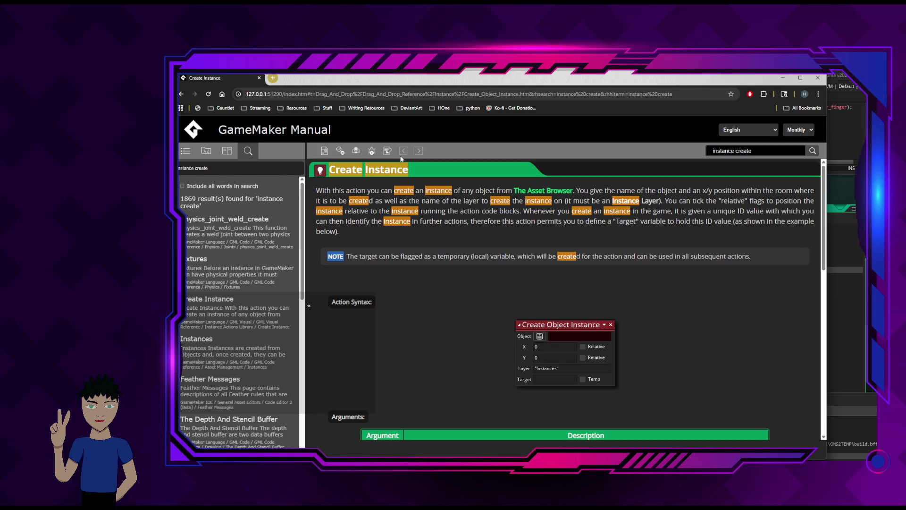
double_click(735, 151)
key(BackSpace)
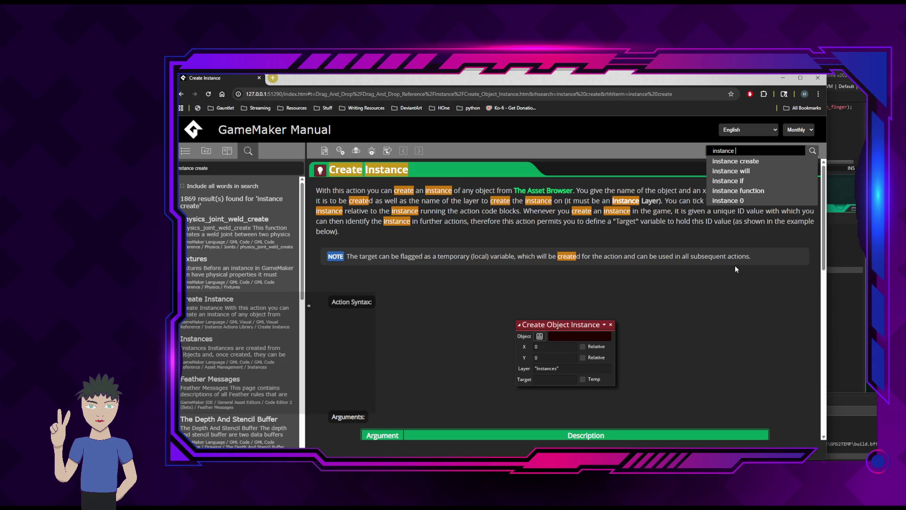
text(exi)
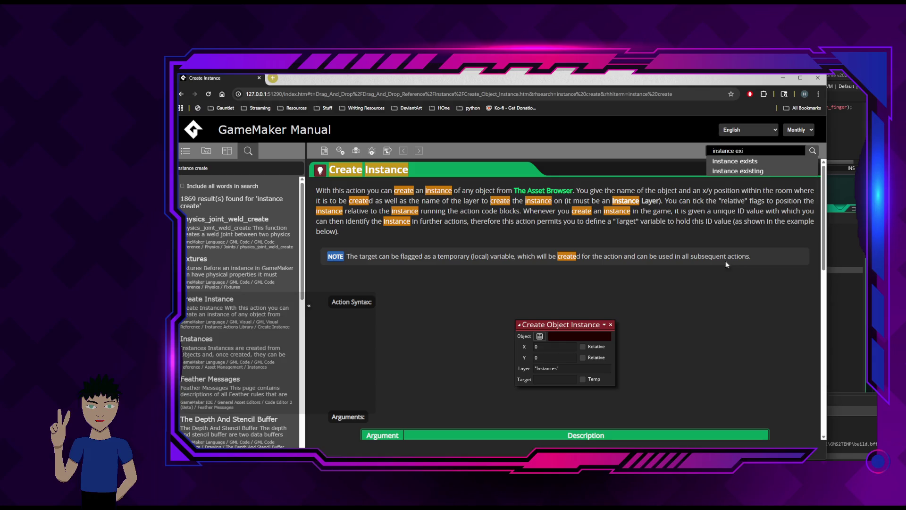
click(731, 161)
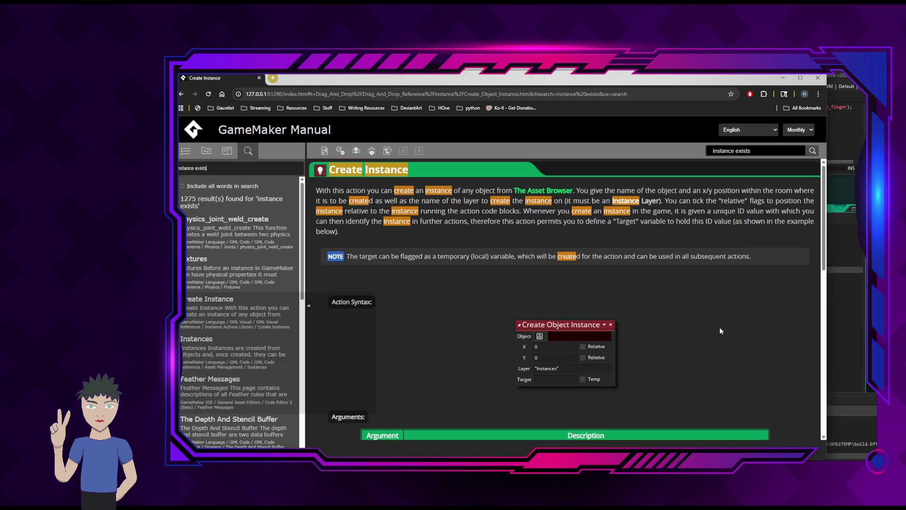
scroll(662, 292, down, 4)
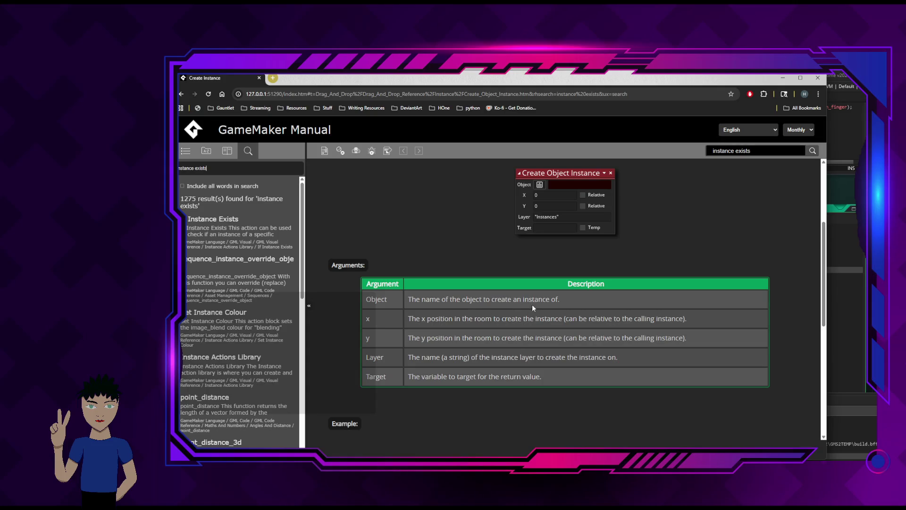
scroll(470, 309, up, 3)
scroll(470, 309, down, 6)
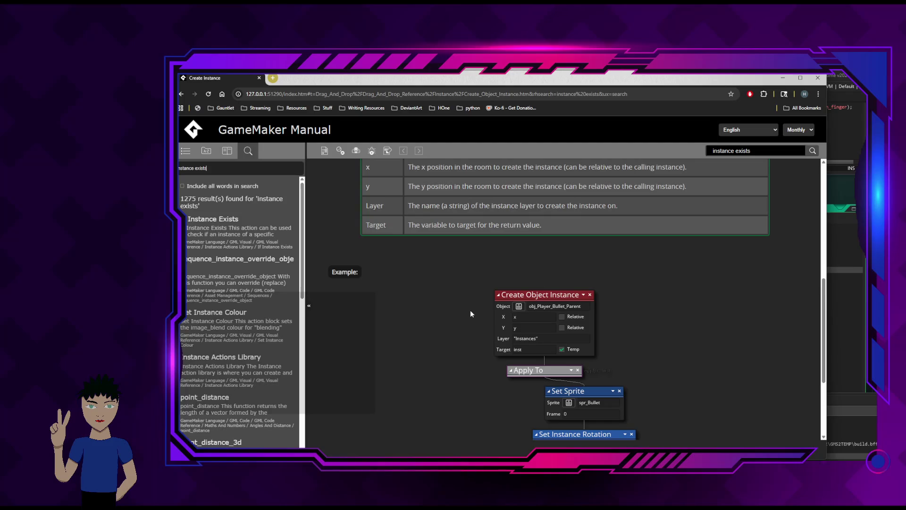
scroll(470, 310, down, 3)
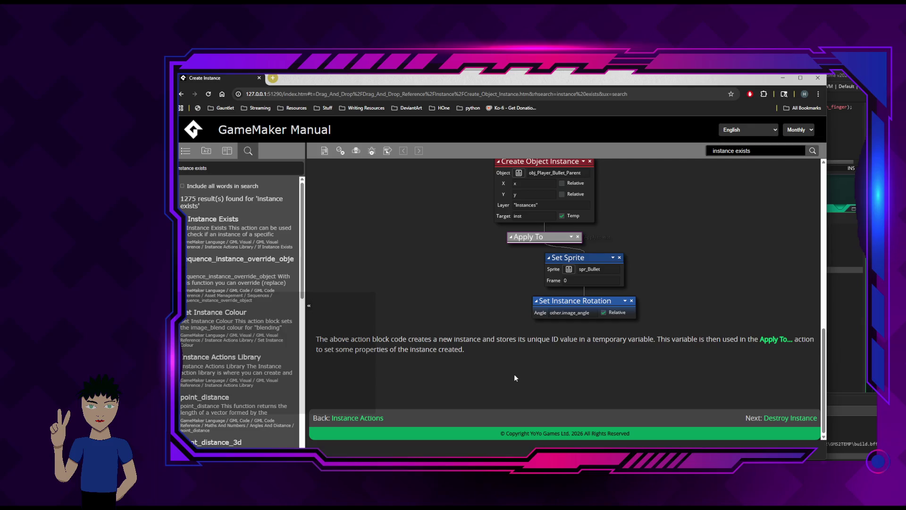
scroll(516, 377, up, 4)
scroll(516, 377, up, 3)
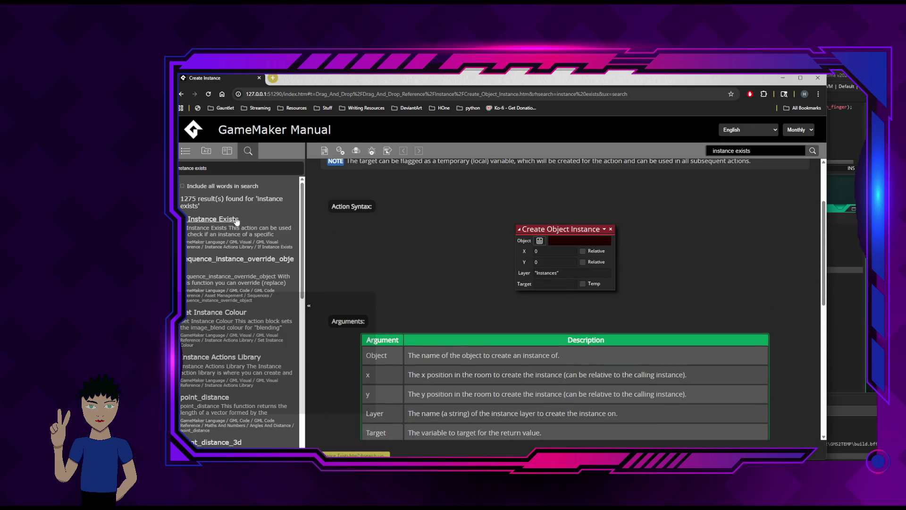
Read the If Instance Exists page, then return to the GameMaker IDE.
click(212, 219)
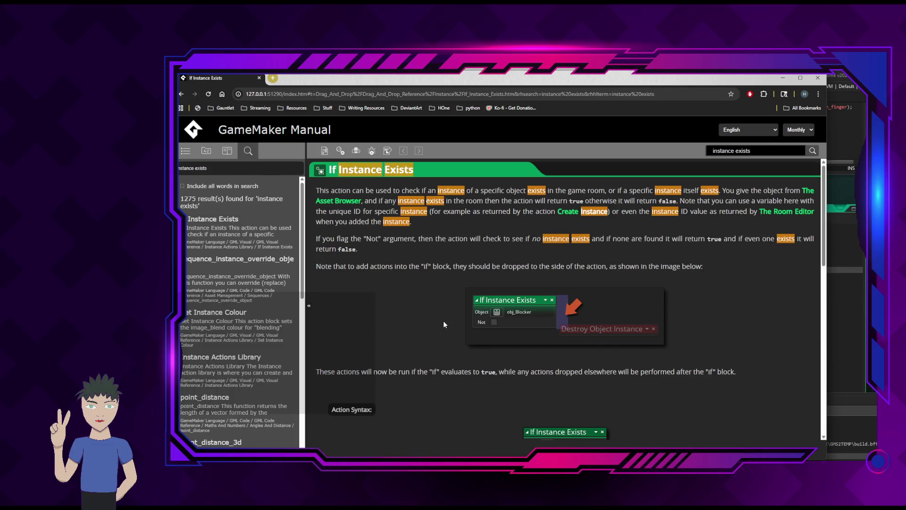
scroll(444, 325, down, 3)
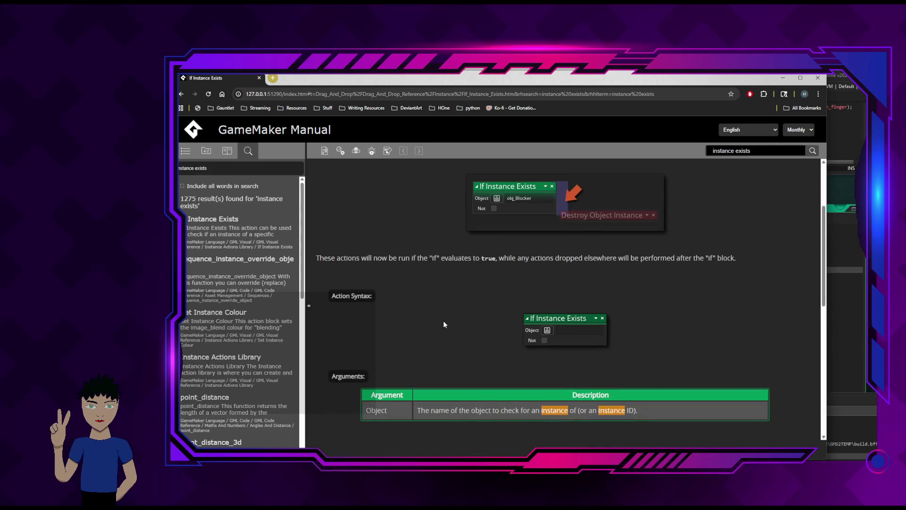
scroll(444, 324, down, 3)
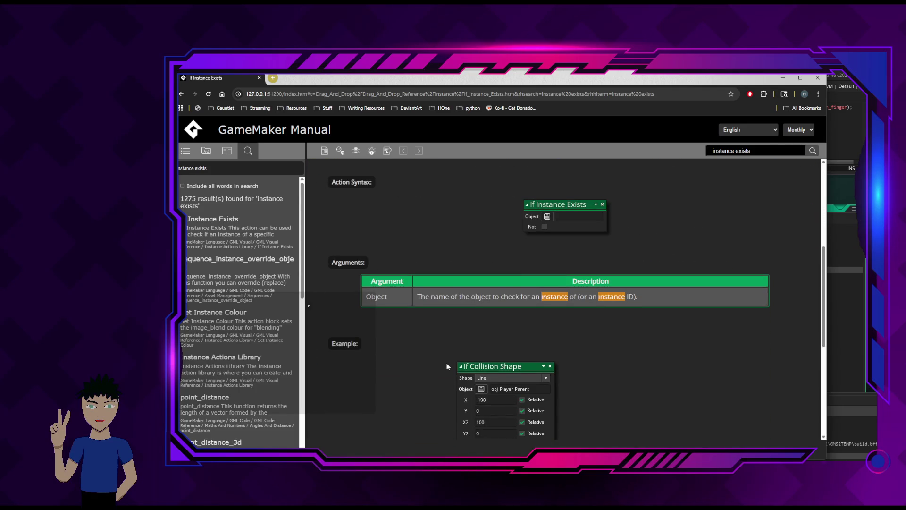
scroll(447, 366, down, 3)
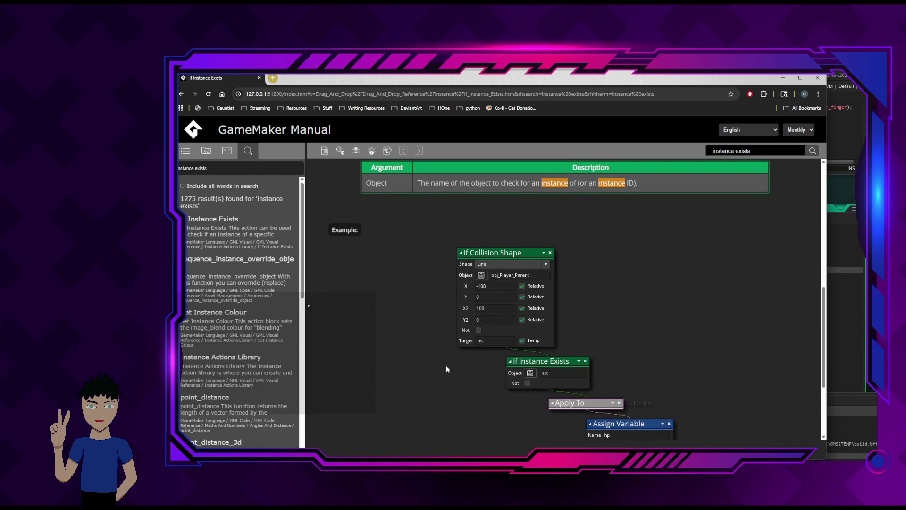
scroll(447, 367, down, 3)
scroll(446, 366, up, 5)
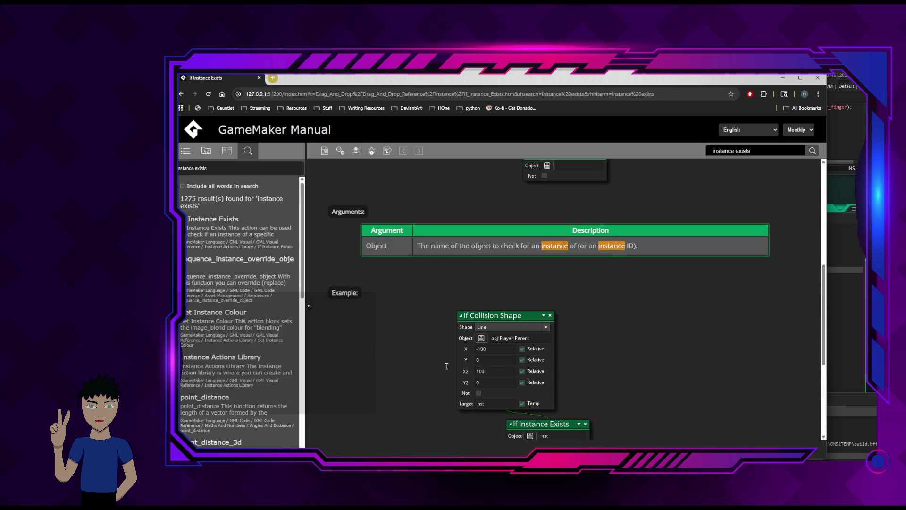
scroll(563, 282, up, 4)
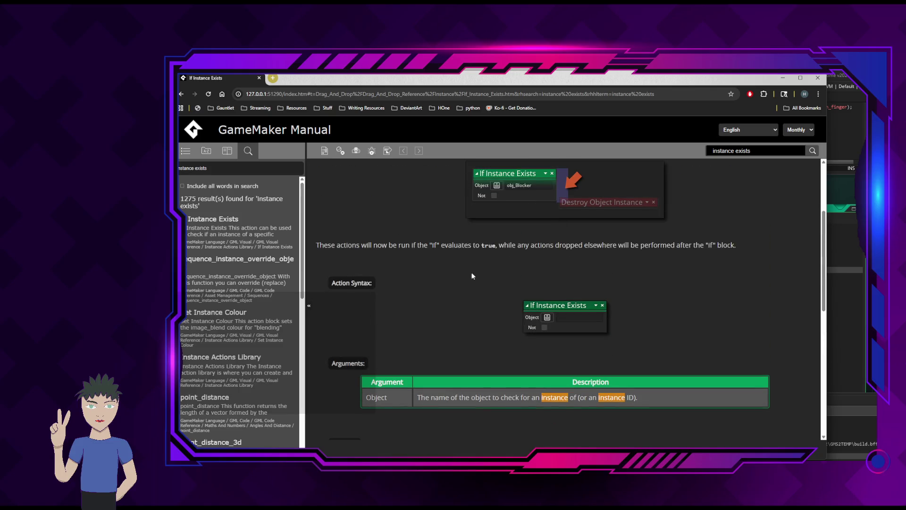
scroll(439, 272, up, 3)
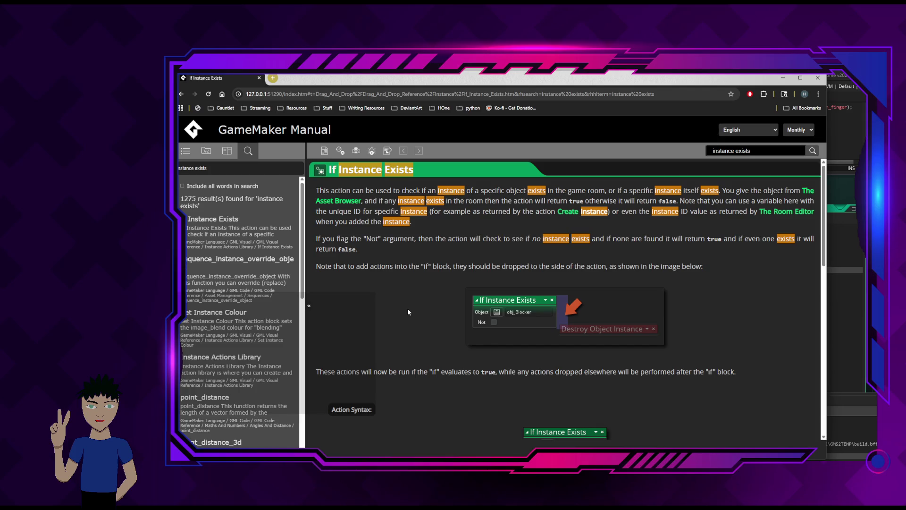
click(782, 78)
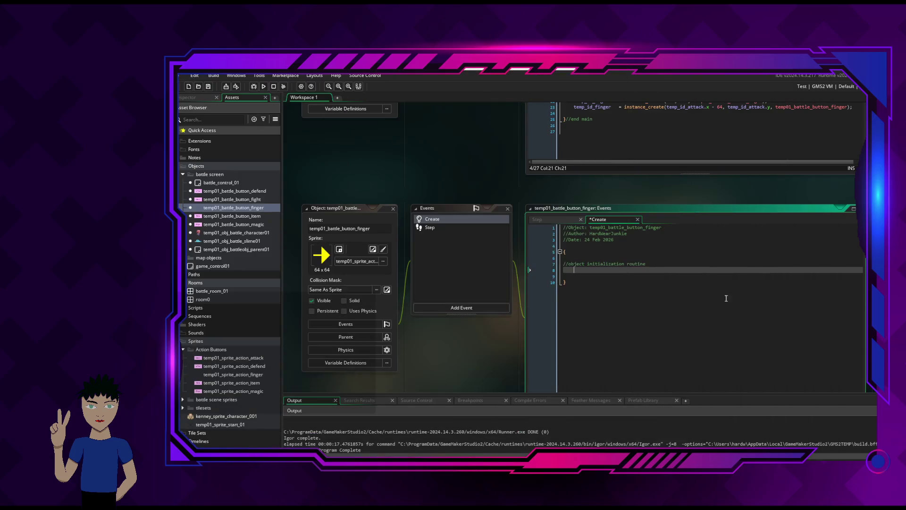
Type 'if' on line 8 of the Create event, then switch back to the manual.
text(if)
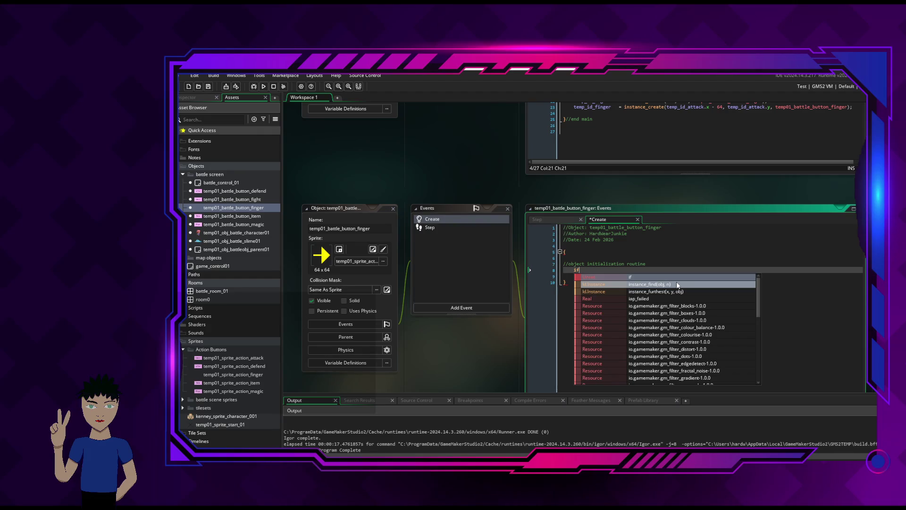
click(655, 238)
key(alt+Tab)
key(alt+Tab)
key(alt+Tab)
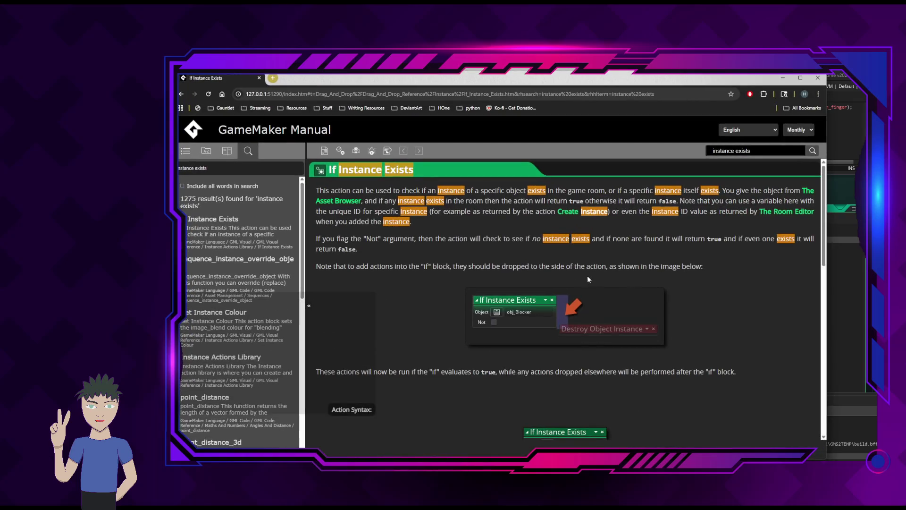
Search the manual for 'instance find' and open the Create Instance page from the results.
double_click(737, 151)
text(find)
key(Return)
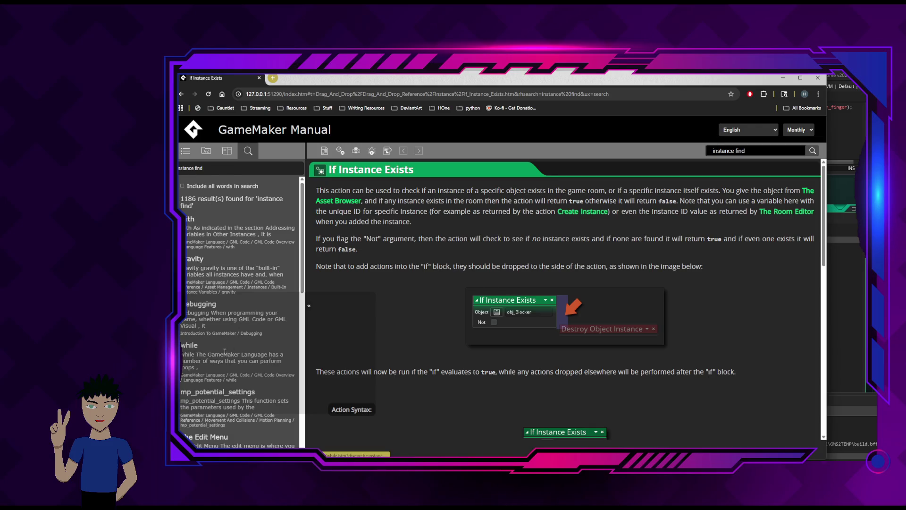
scroll(258, 368, down, 3)
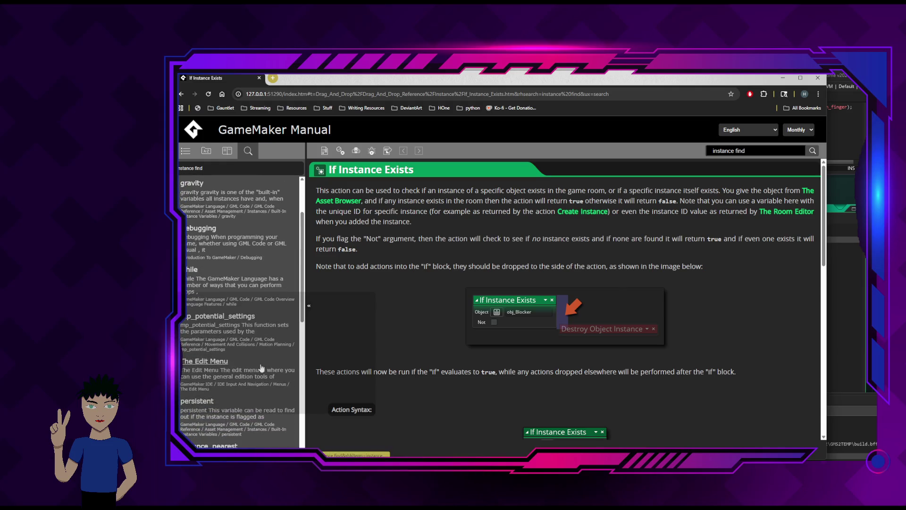
scroll(250, 255, up, 3)
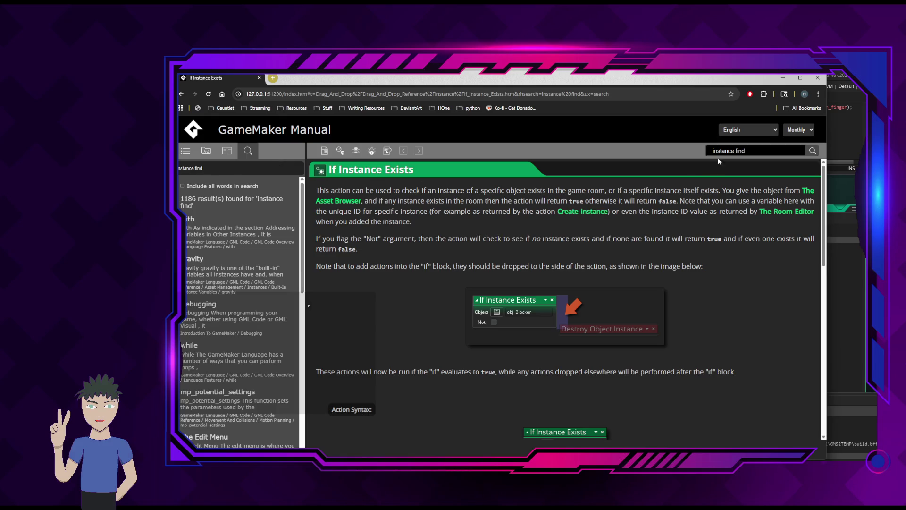
scroll(558, 229, down, 3)
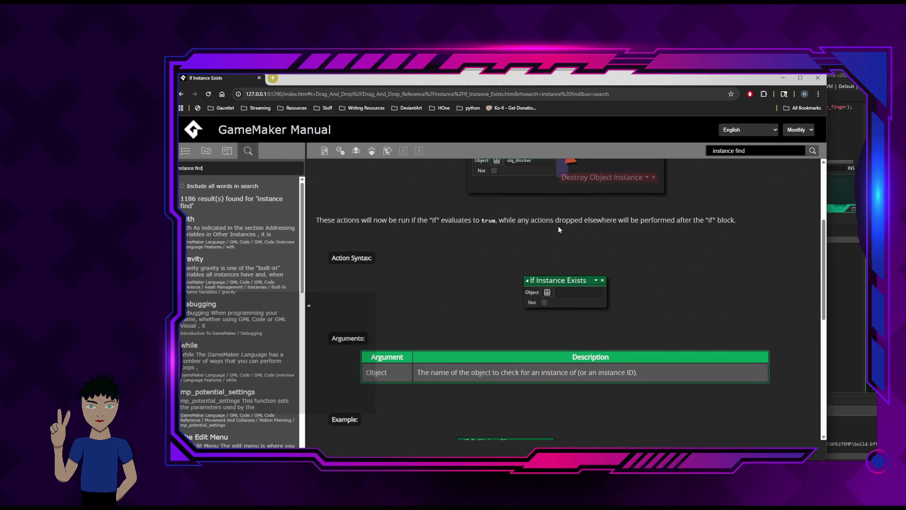
scroll(642, 246, down, 5)
scroll(660, 250, down, 2)
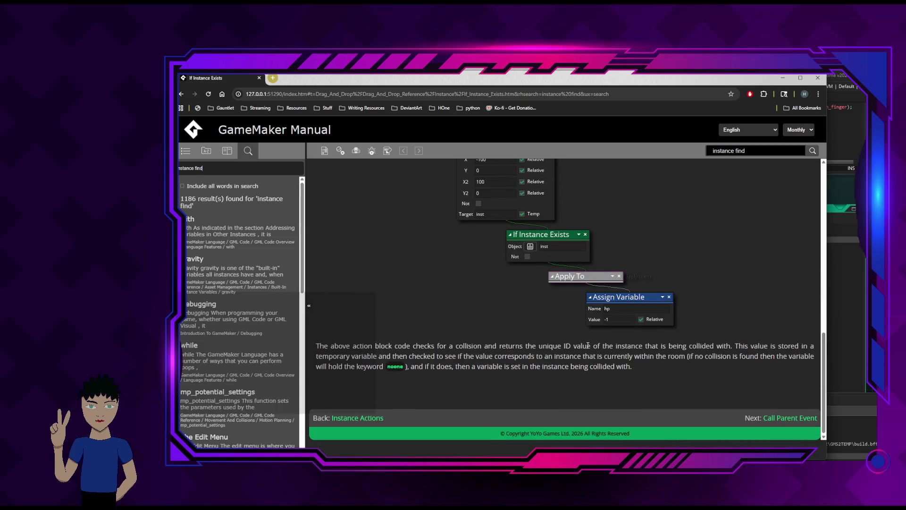
scroll(517, 328, up, 5)
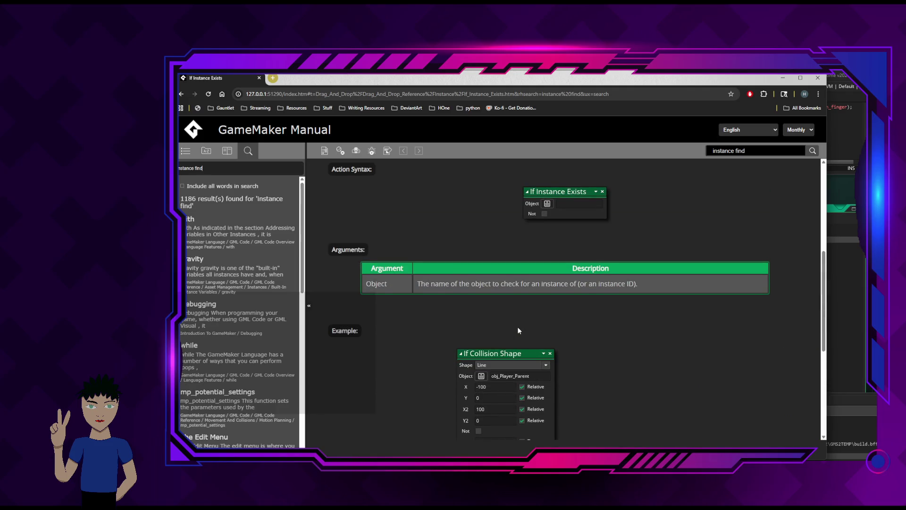
scroll(517, 327, up, 5)
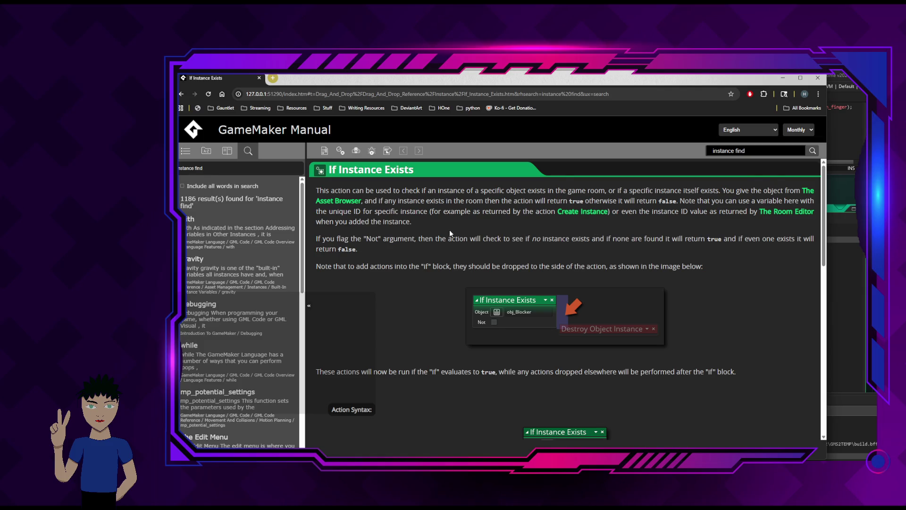
click(589, 212)
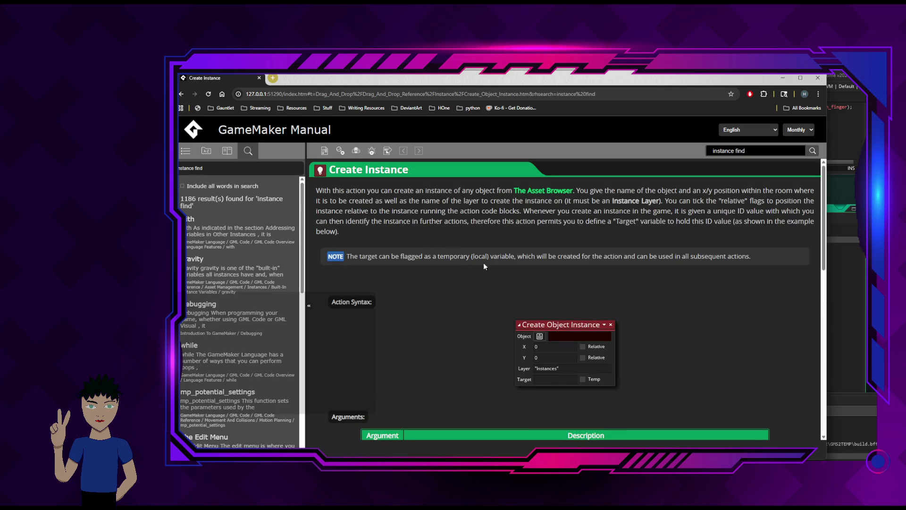
Search the manual for 'instance' and read the instance_id_get page.
key(BackSpace)
key(BackSpace)
key(BackSpace)
key(Return)
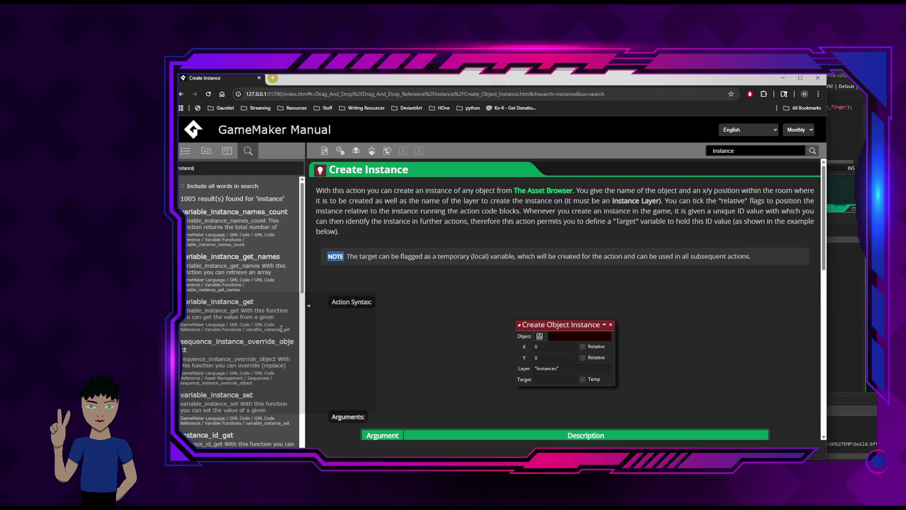
scroll(281, 329, down, 1)
scroll(281, 329, down, 3)
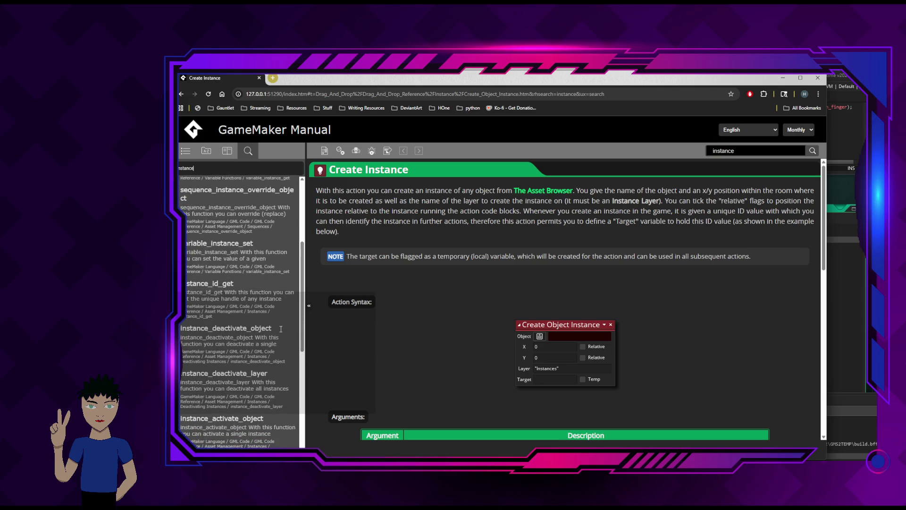
click(212, 285)
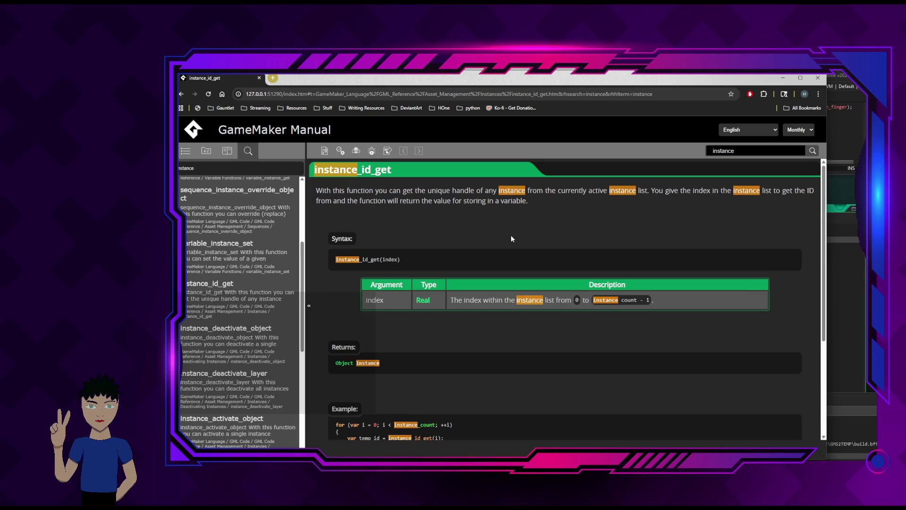
scroll(515, 234, down, 3)
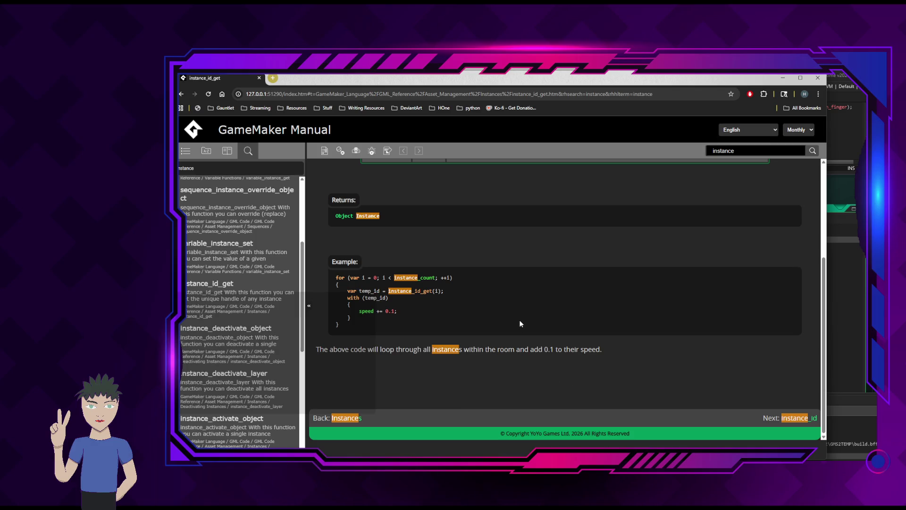
scroll(519, 323, up, 3)
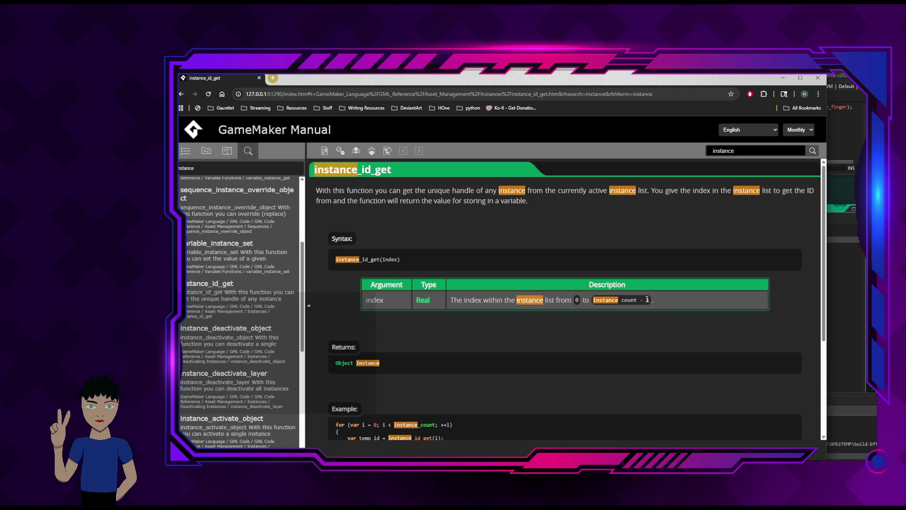
Go back to the results and open the instance_find reference page.
key(alt+Left)
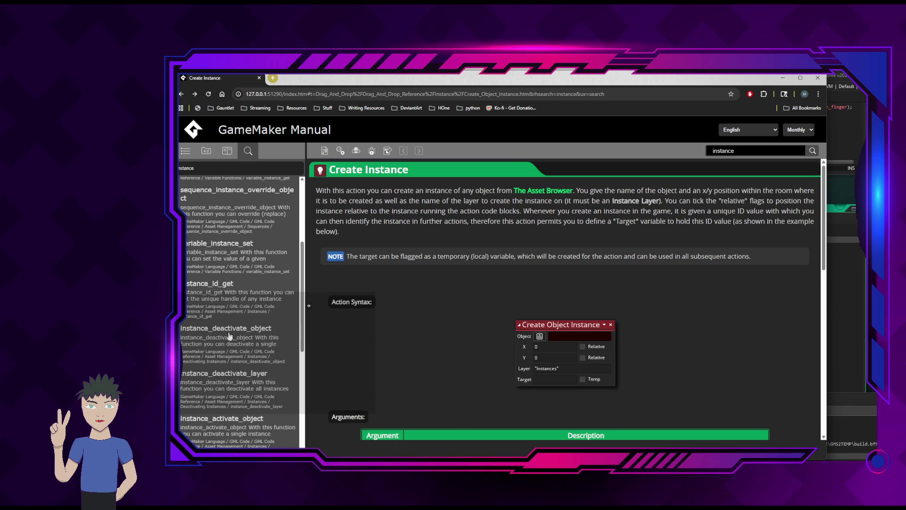
scroll(281, 310, down, 2)
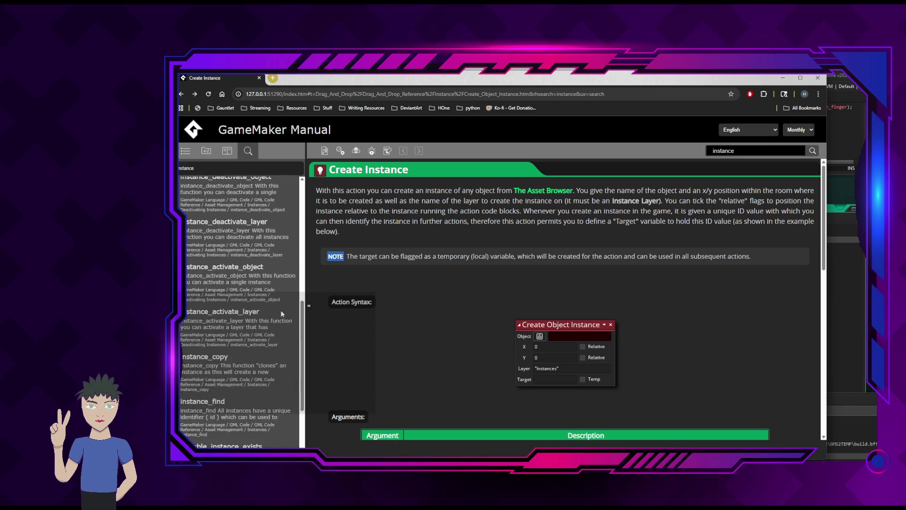
scroll(274, 310, down, 2)
scroll(270, 308, up, 2)
scroll(264, 305, down, 3)
click(213, 288)
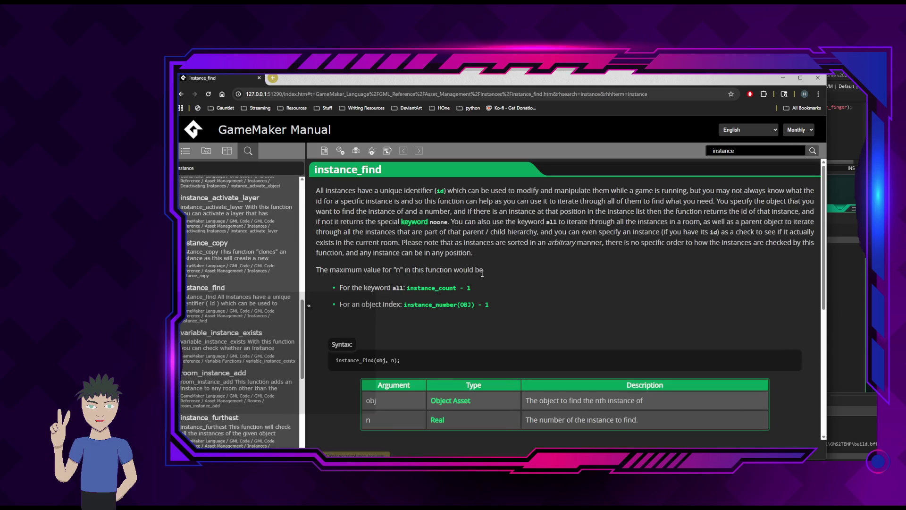
scroll(610, 292, down, 2)
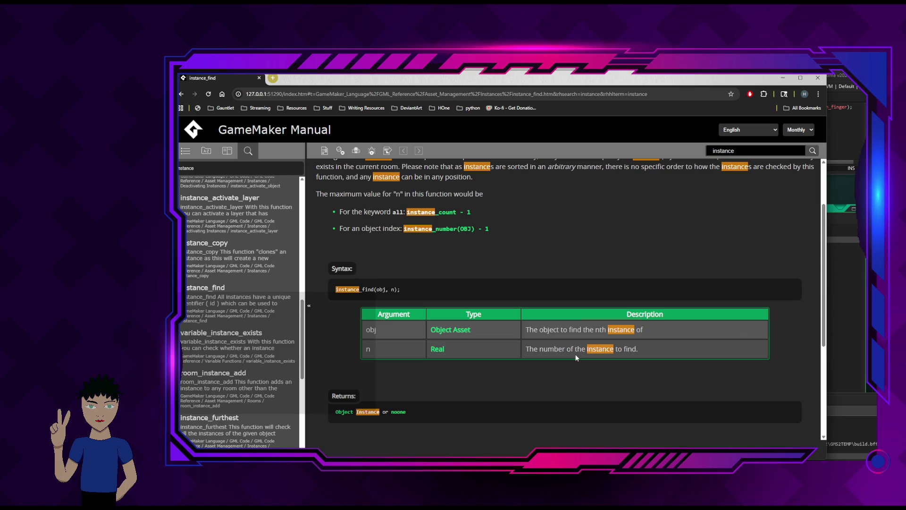
scroll(710, 348, down, 3)
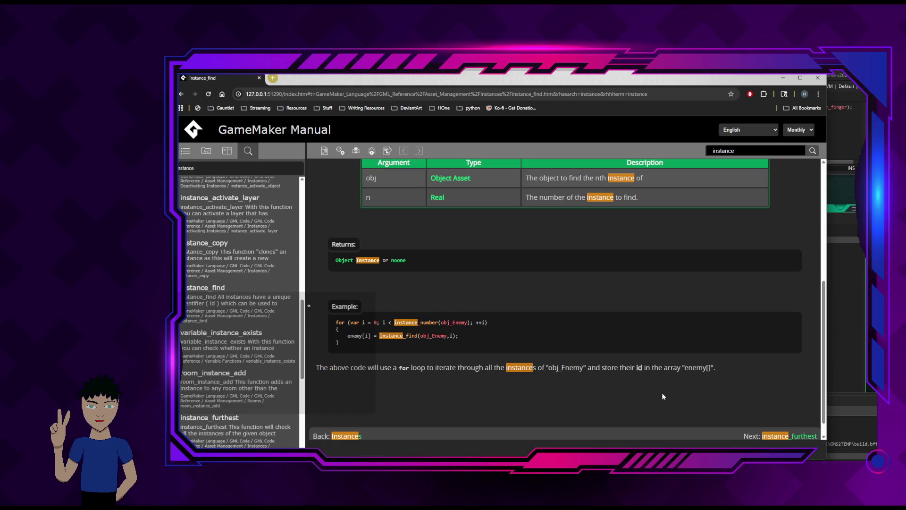
scroll(666, 386, down, 2)
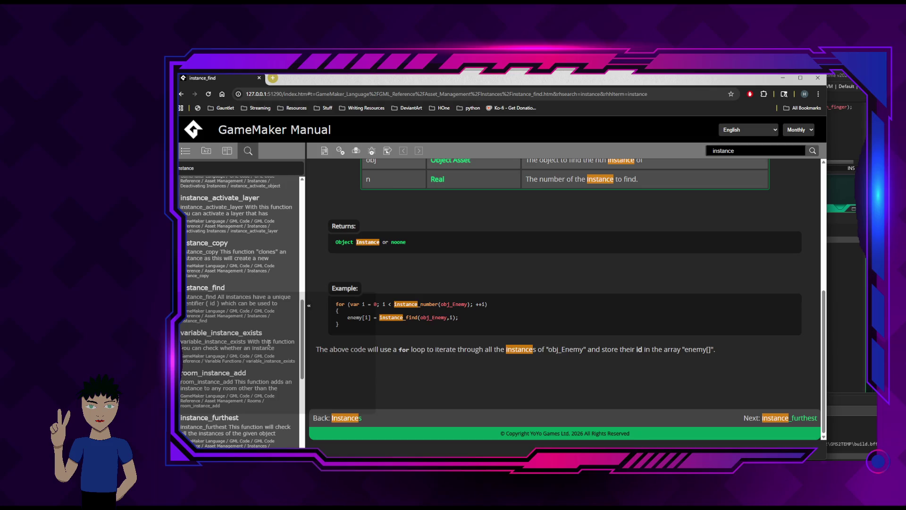
scroll(377, 332, up, 3)
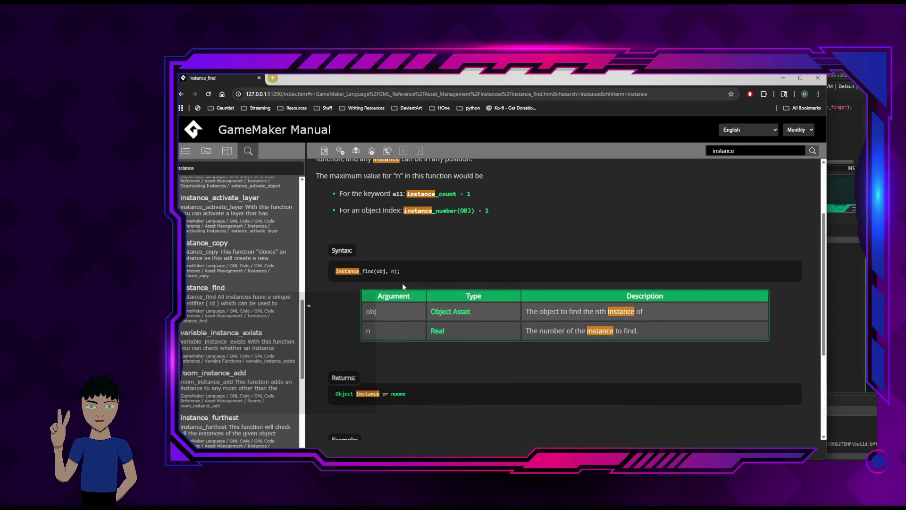
scroll(566, 238, up, 2)
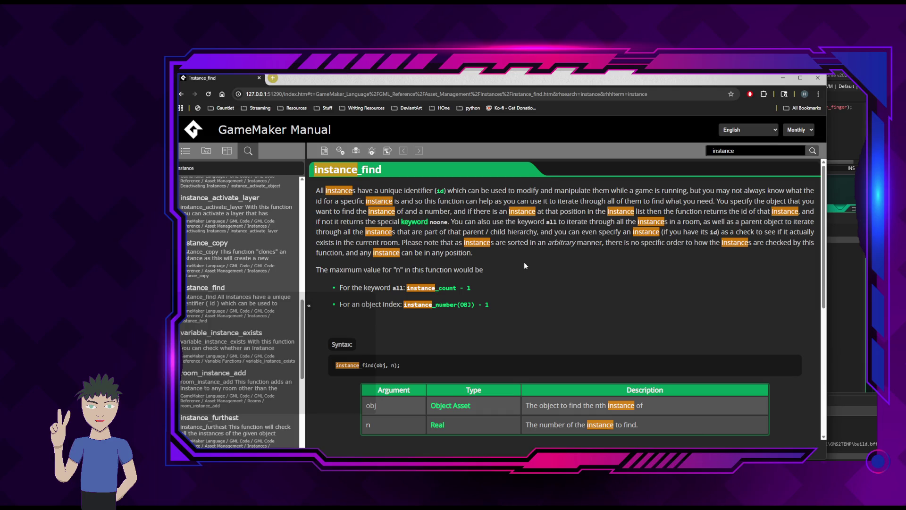
Return to GameMaker and delete the stray 'if' on line 8 of the finger's Create code.
click(783, 77)
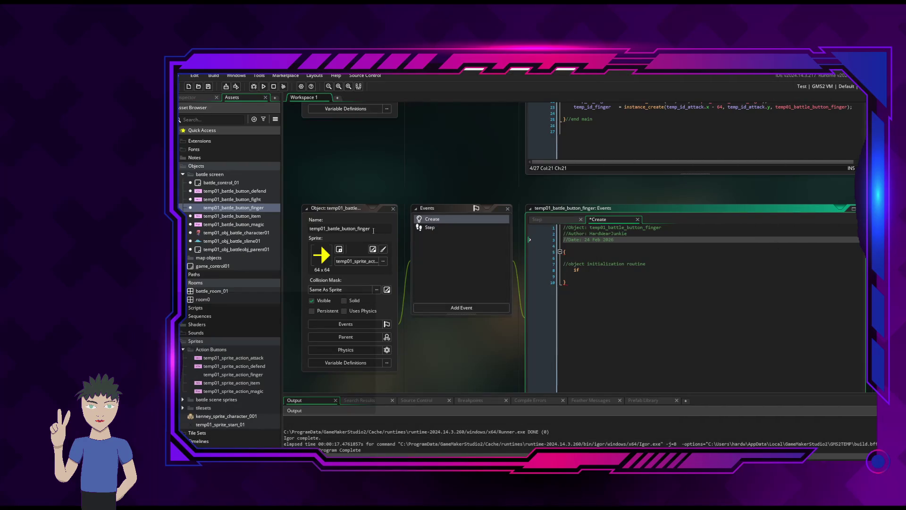
click(232, 182)
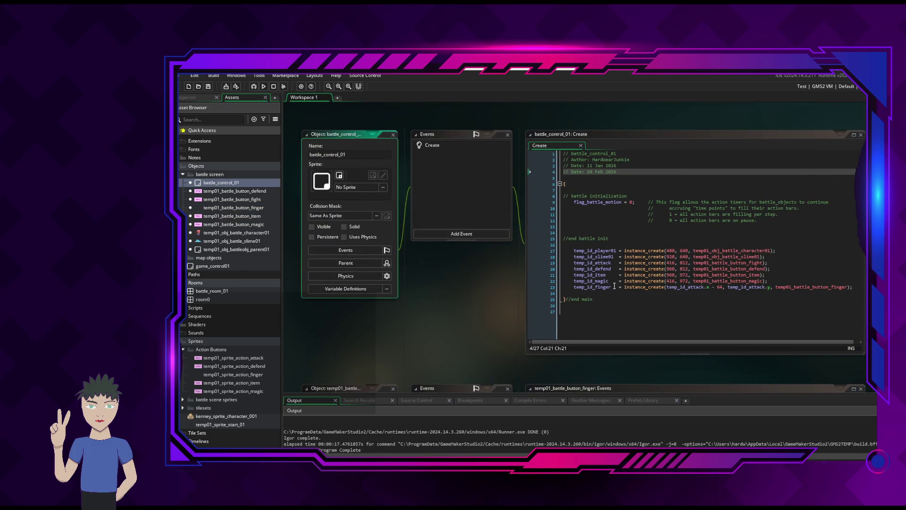
click(661, 304)
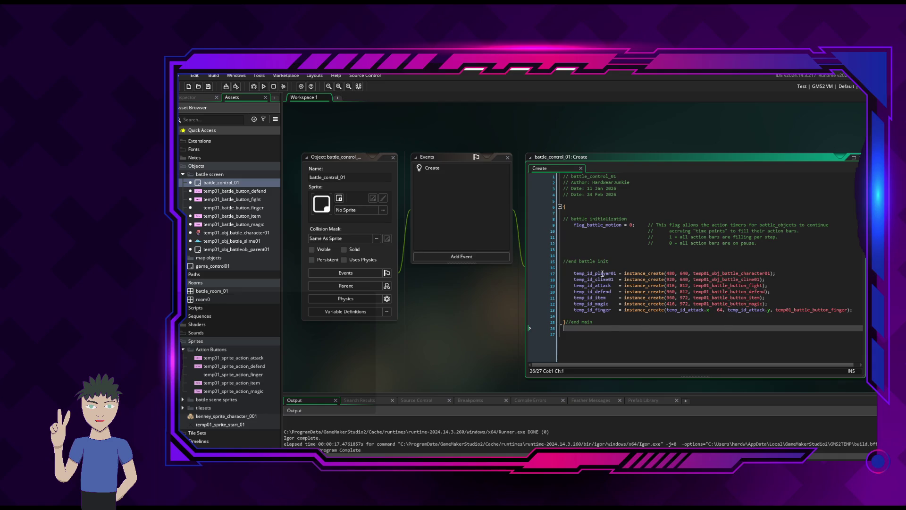
scroll(660, 350, down, 5)
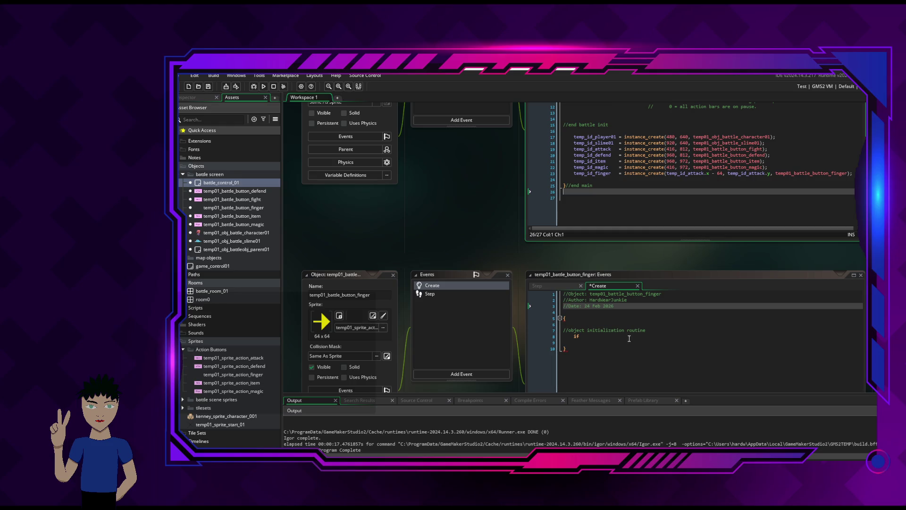
click(638, 338)
key(BackSpace)
key(BackSpace)
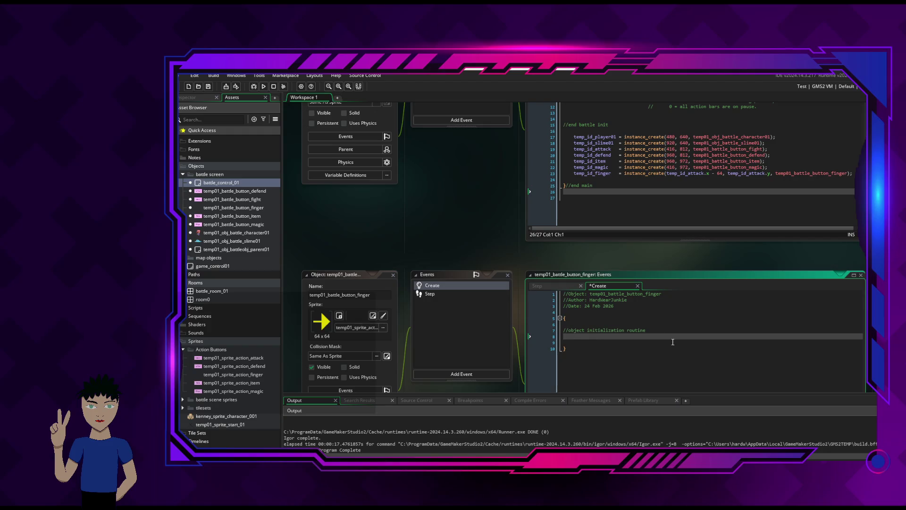
scroll(716, 346, up, 1)
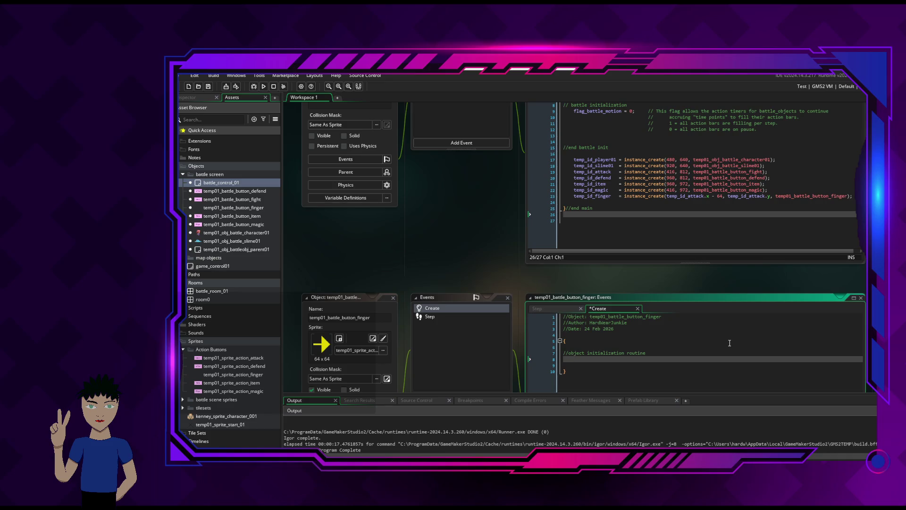
Write here_id_attack = battle_control_01.temp_id_attack; under the init comment and select the line for copying.
text(here_)
text(id_)
text(attack)
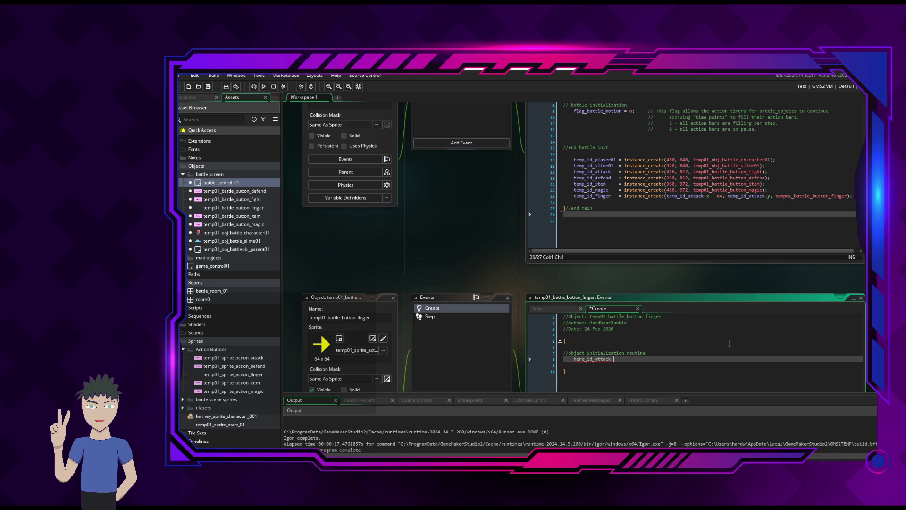
mouse_move(587, 361)
scroll(668, 391, up, 3)
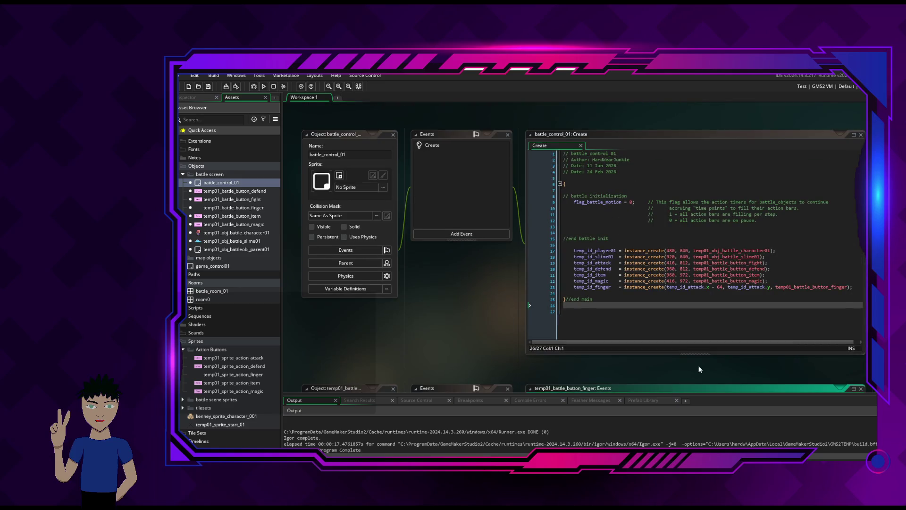
scroll(703, 359, down, 3)
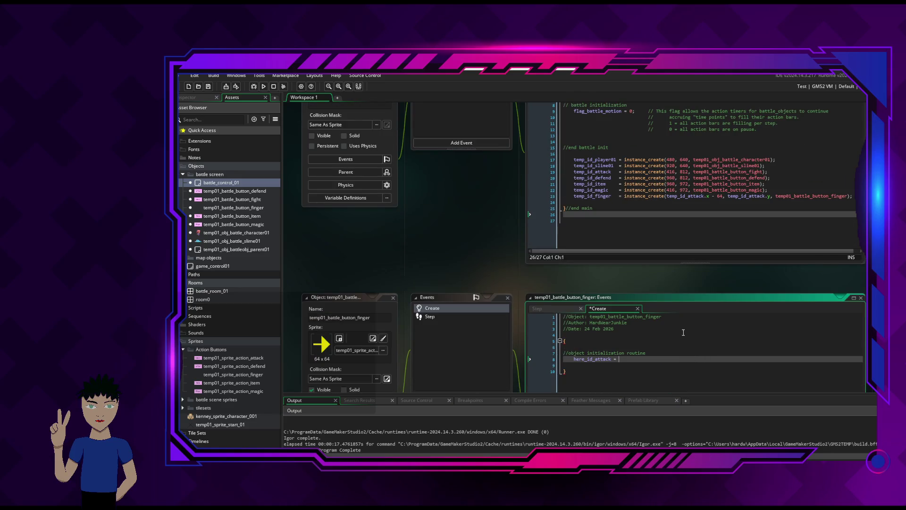
text(batt)
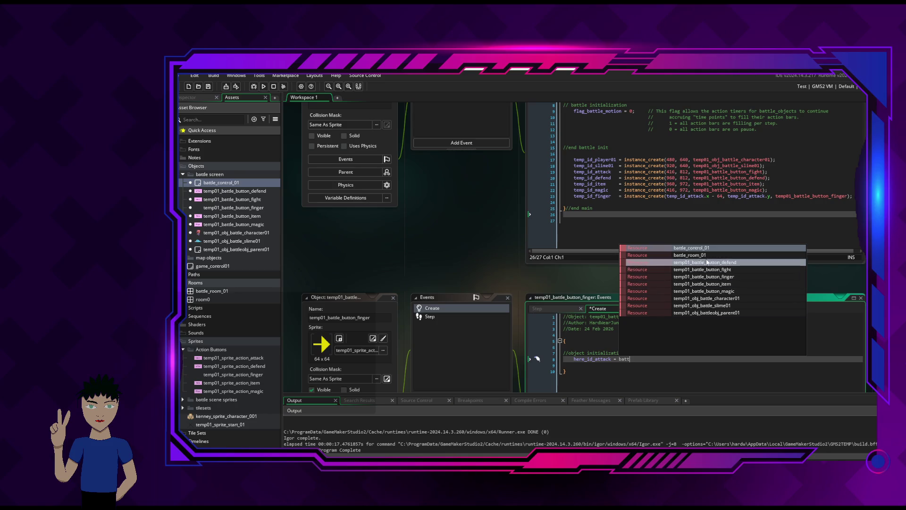
key(Return)
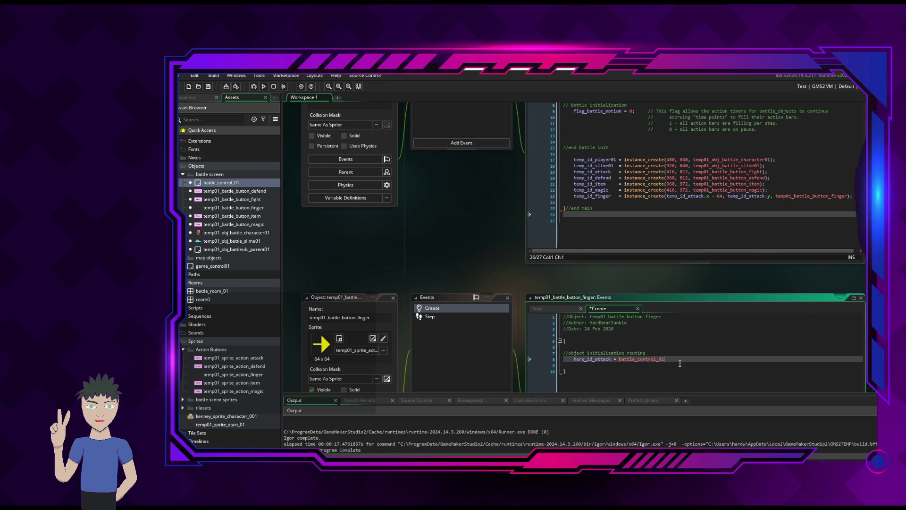
text(.)
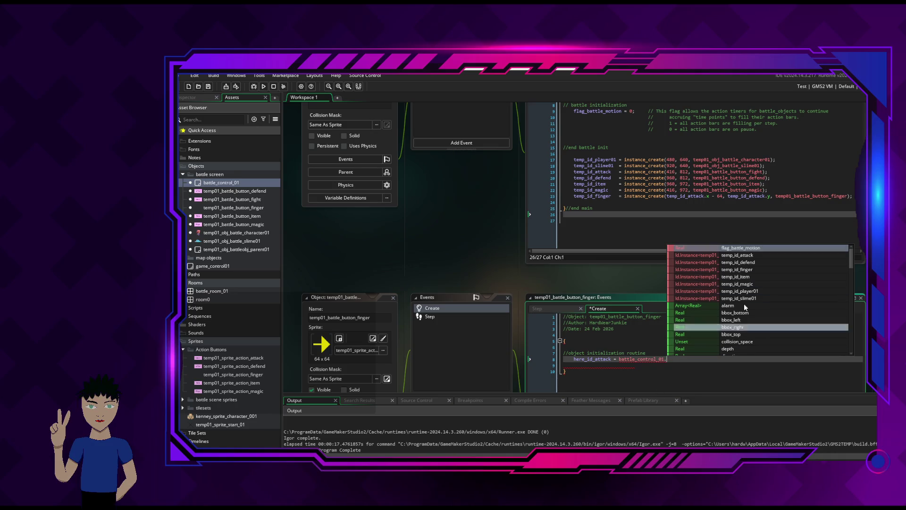
click(755, 254)
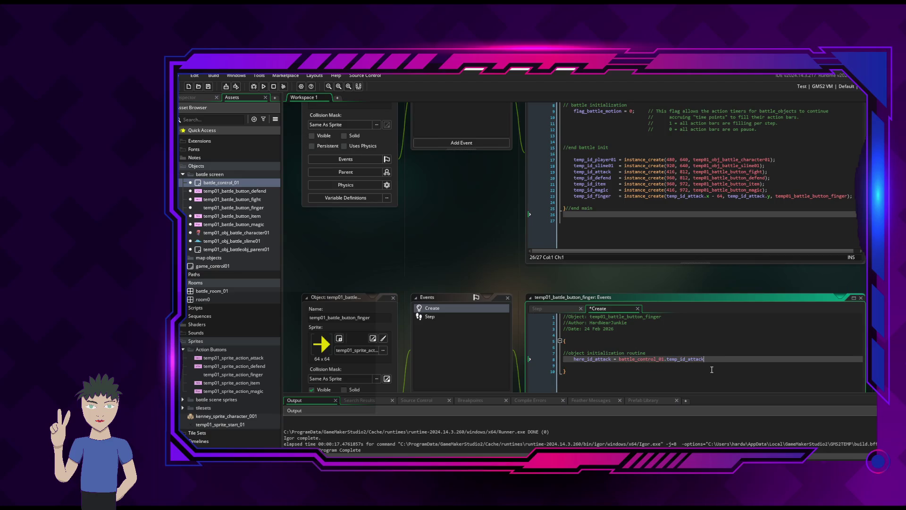
text(;)
key(Return)
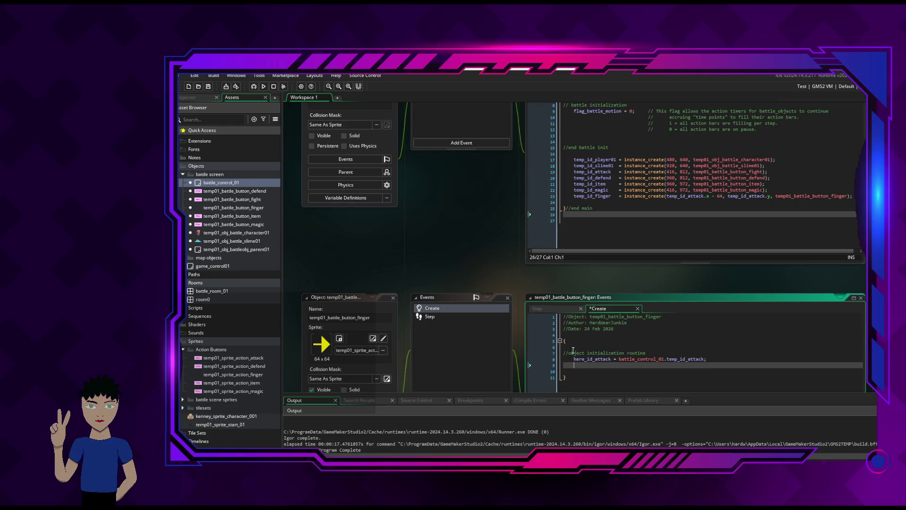
drag(571, 359, 707, 358)
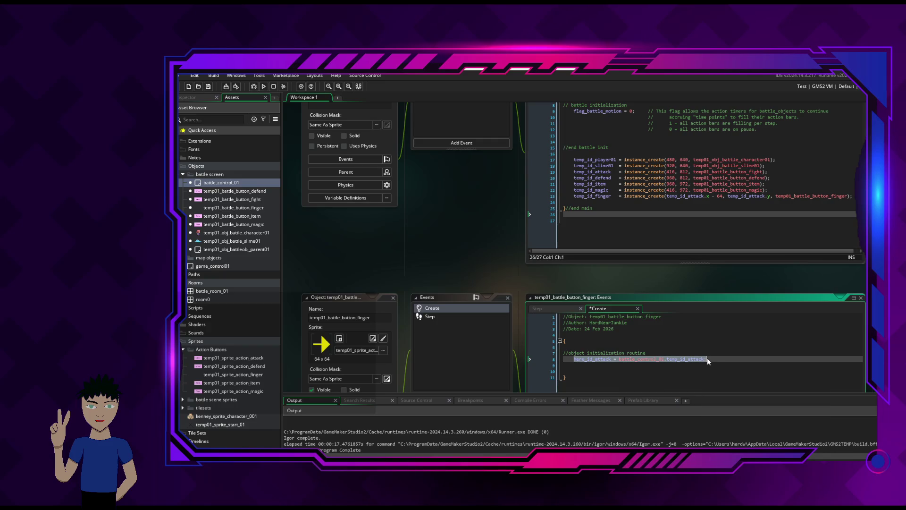
Paste three copies of the here_id_attack assignment onto lines 9–11.
click(676, 366)
text(here_id_attack = battle_control_01.temp_id_attack;)
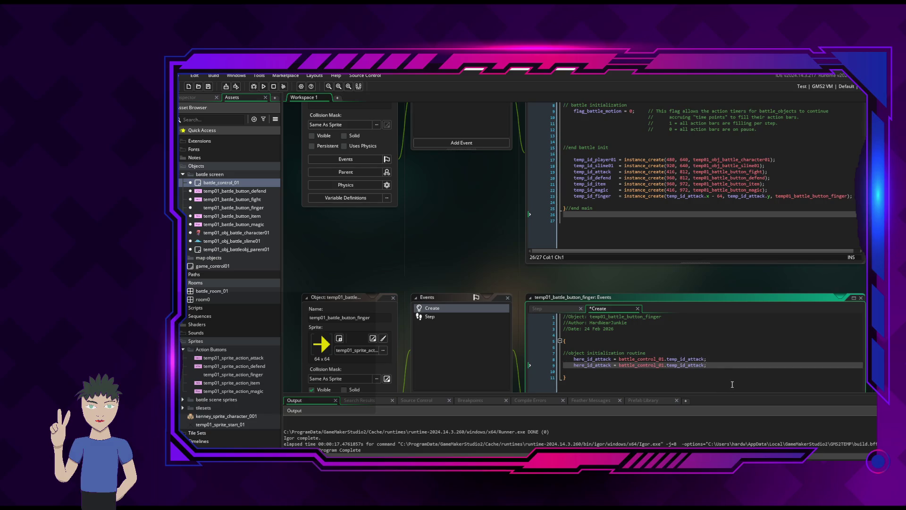
key(Return)
text(here_id_attack = battle_control_01.temp_id_attack;)
key(Return)
text(here_id_attack = battle_control_01.temp_id_attack;)
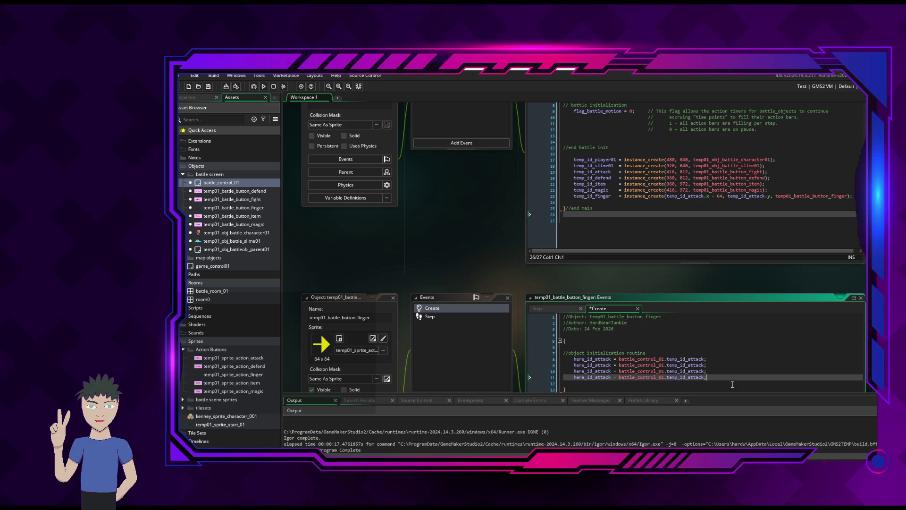
Check the copies, then start deleting 'attack' from the line 9 variable name.
click(719, 358)
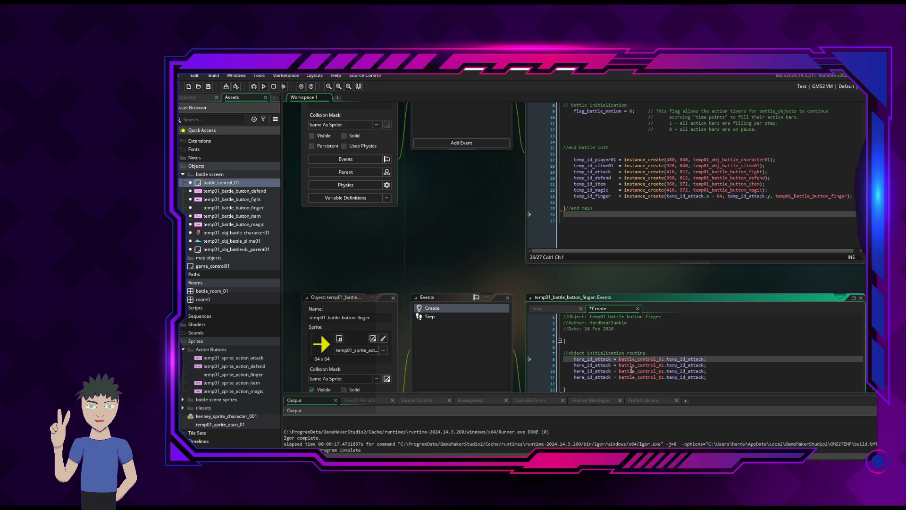
scroll(694, 373, down, 2)
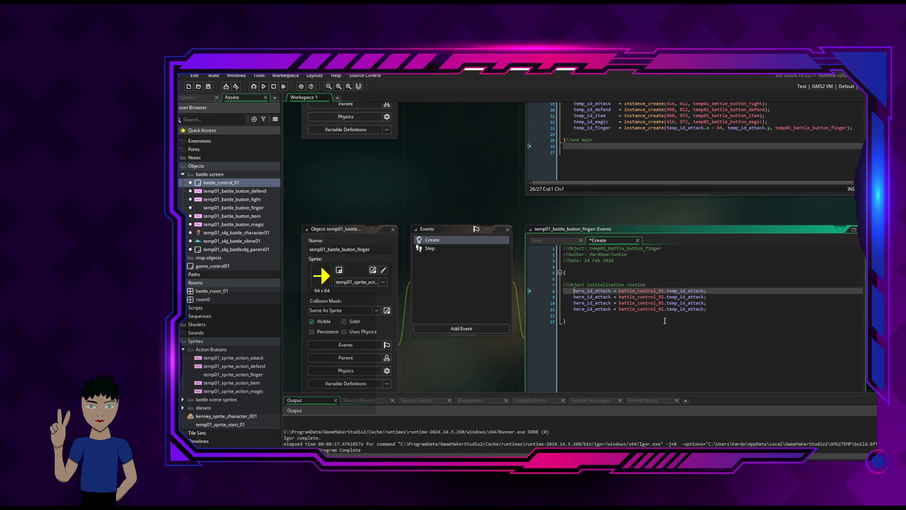
click(699, 309)
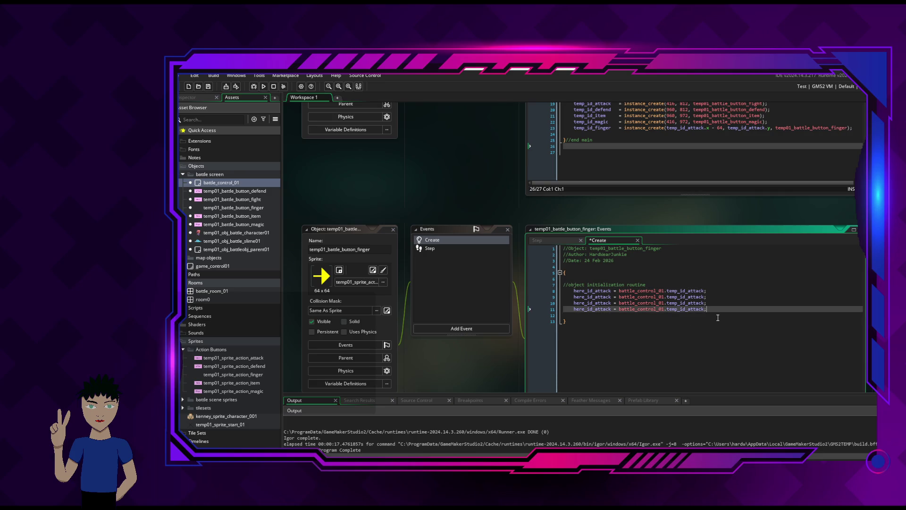
click(612, 297)
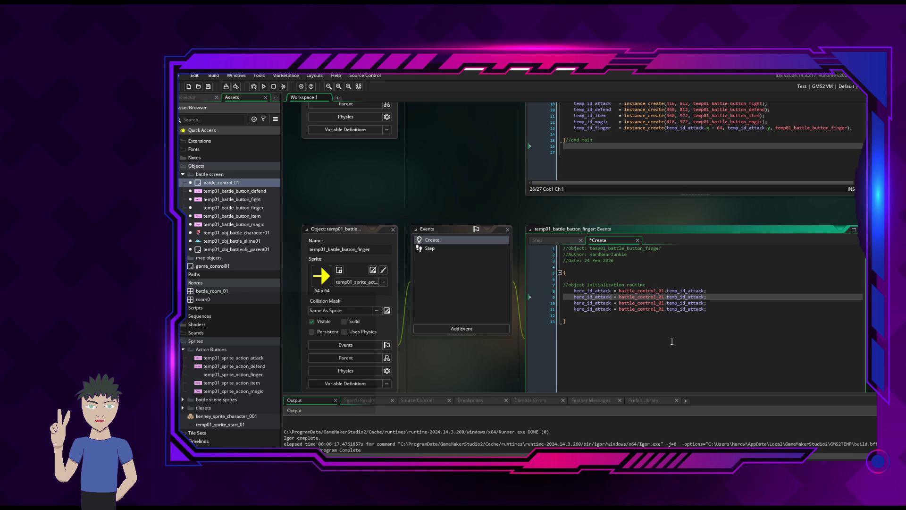
key(BackSpace)
key(BackSpace)
key(BackSpace)
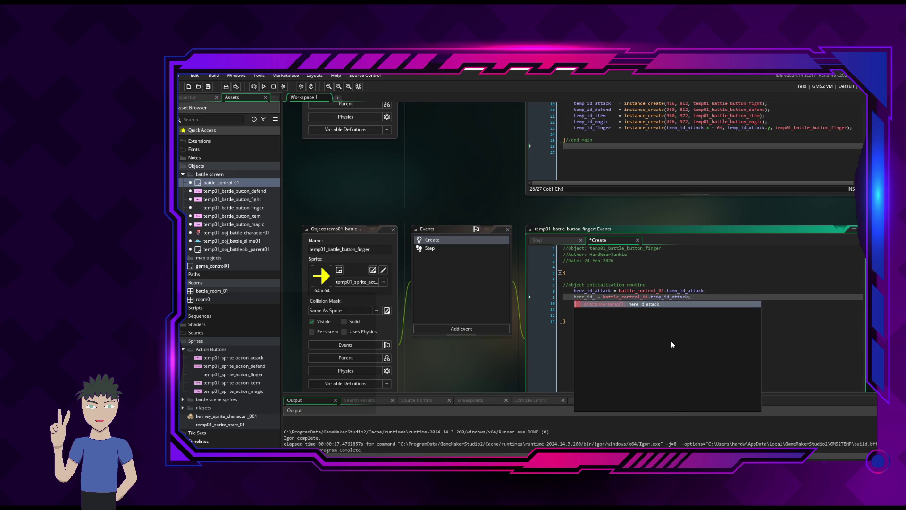
Change line 9 to here_id_defense = battle_control_01.temp_id_defense.
text(defense)
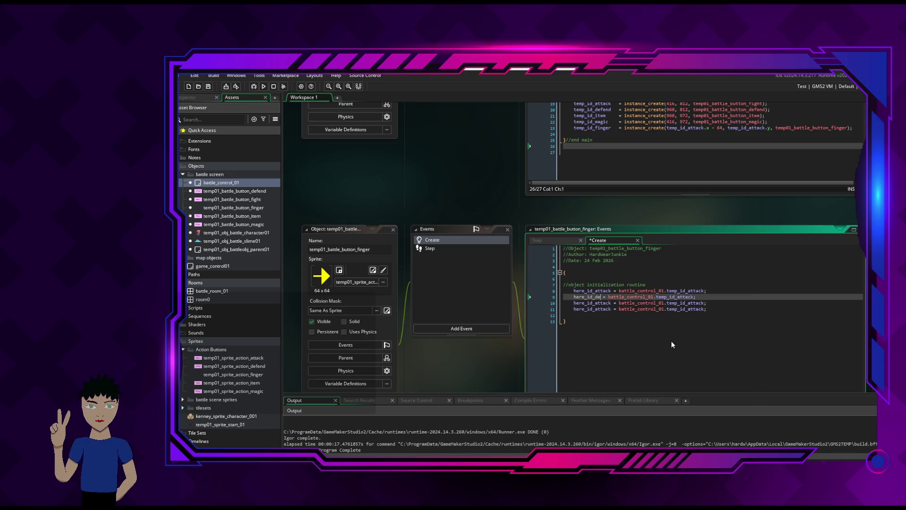
drag(669, 297, 709, 298)
click(709, 297)
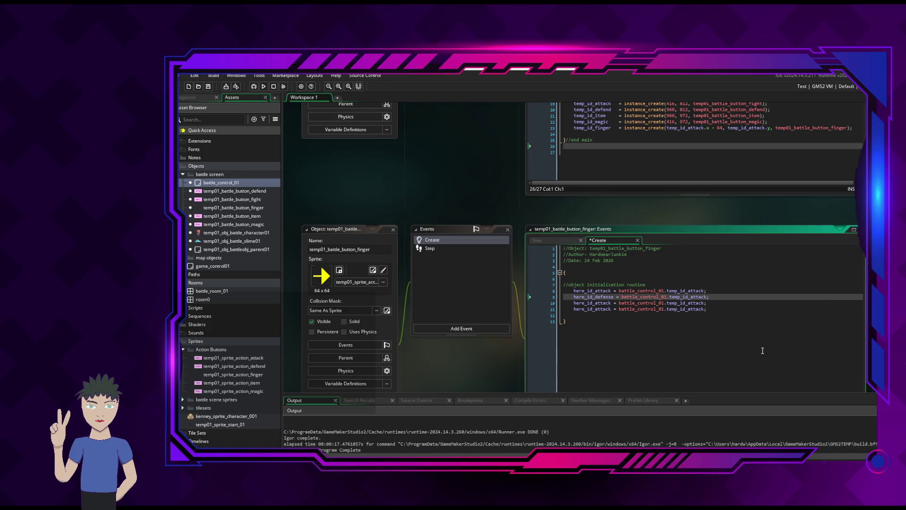
key(BackSpace)
key(BackSpace)
key(BackSpace)
text(defens)
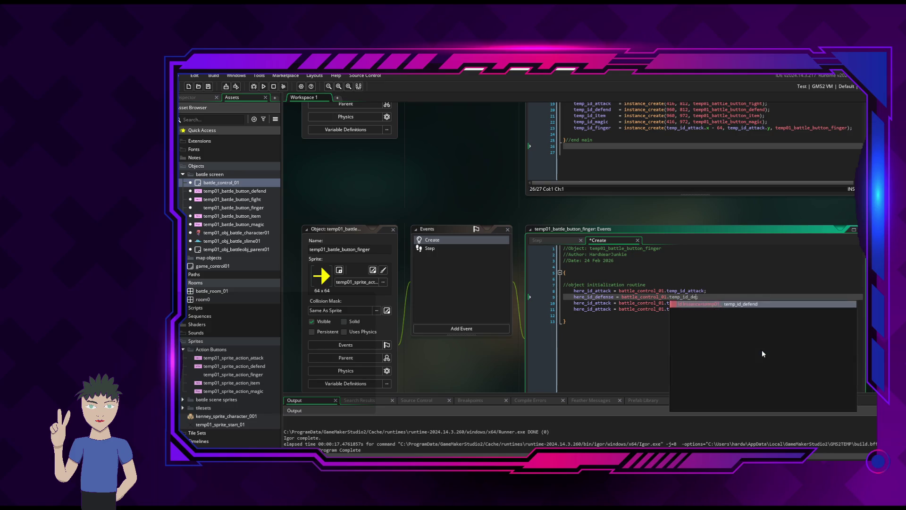
text(e)
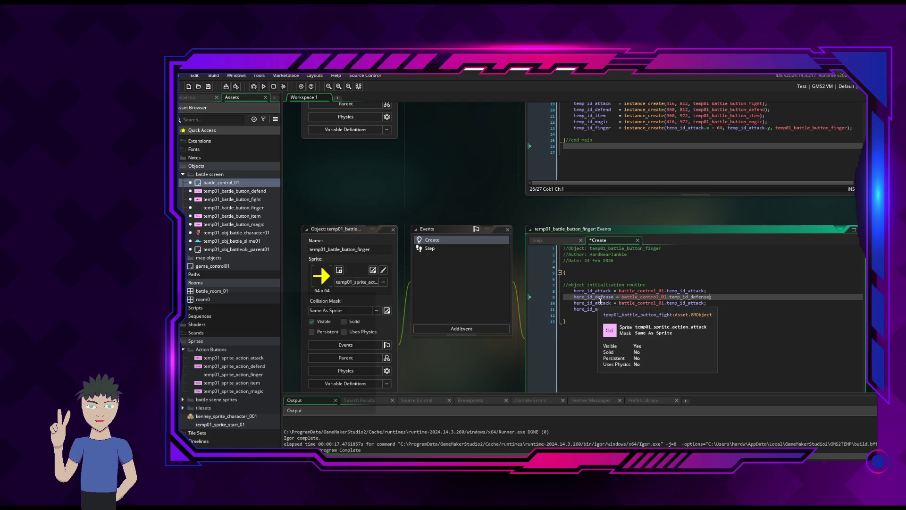
Change line 10 to here_id_item = battle_control_01.temp_id_item.
click(602, 303)
key(Right)
key(Right)
key(Right)
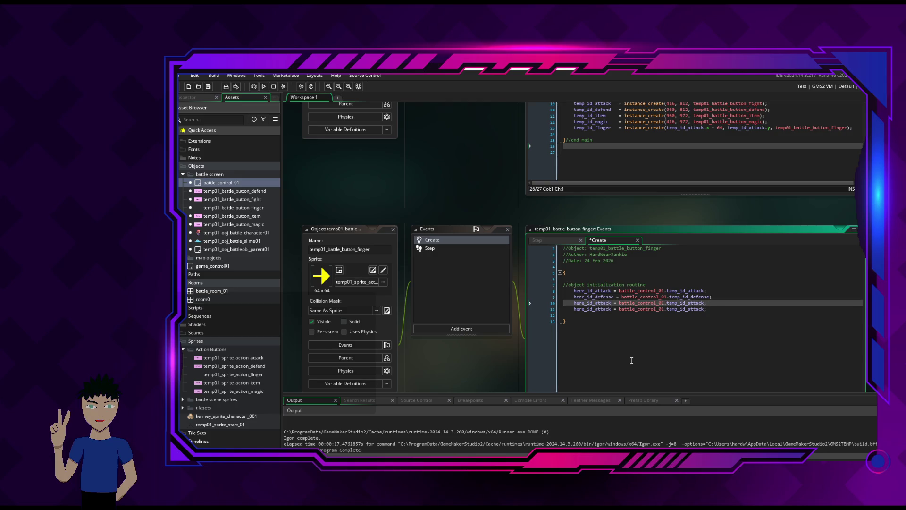
key(BackSpace)
key(BackSpace)
key(BackSpace)
text(item)
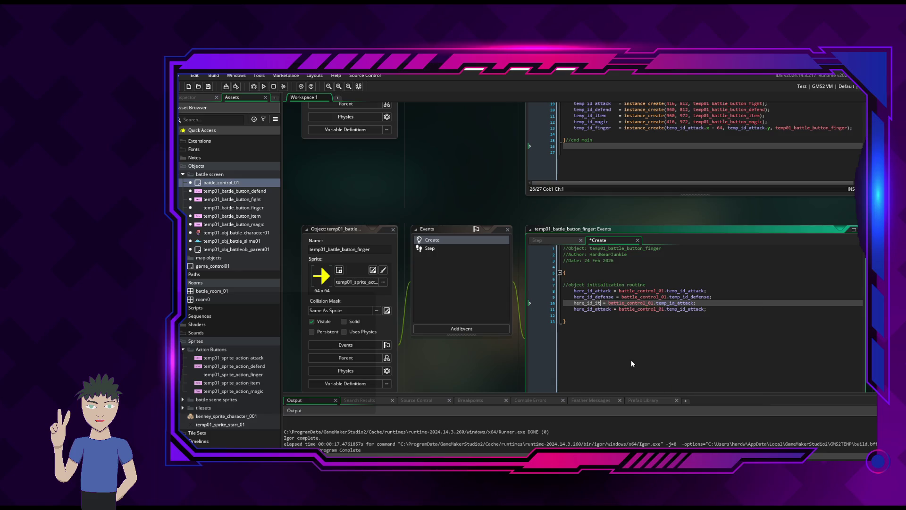
click(697, 302)
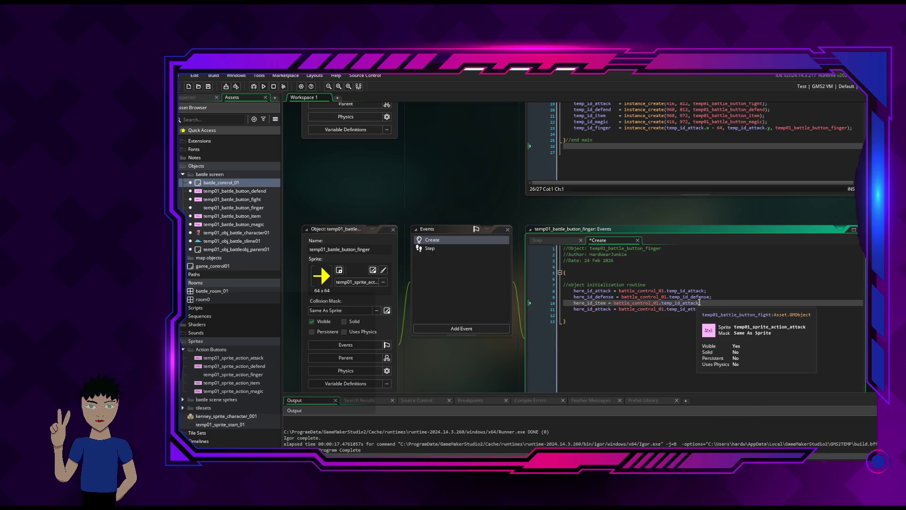
key(BackSpace)
key(BackSpace)
key(BackSpace)
text(item)
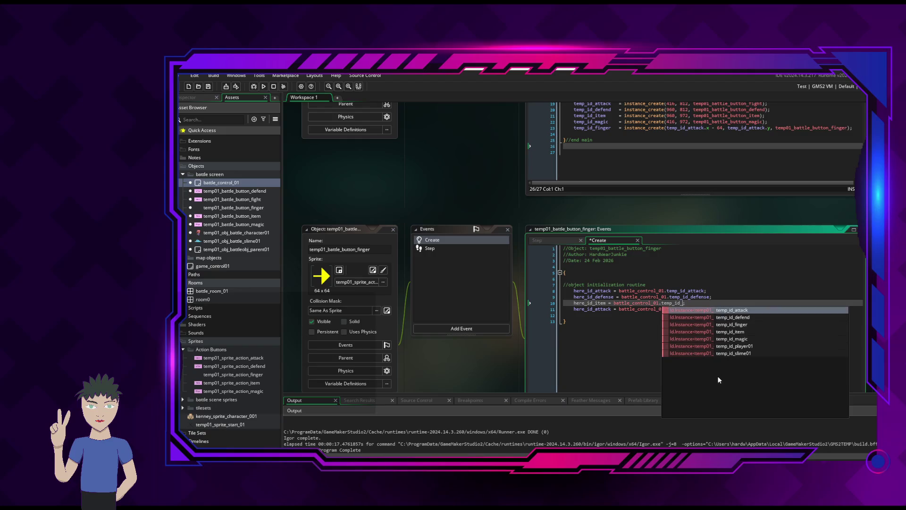
Change line 11 to here_id_magic = battle_control_01.temp_id_magic;, fixing a typo.
click(615, 309)
key(BackSpace)
key(BackSpace)
key(BackSpace)
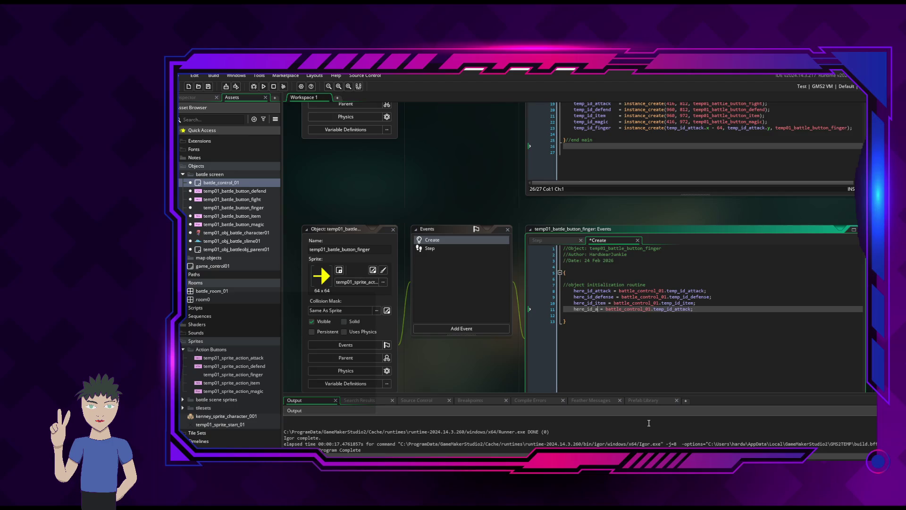
key(BackSpace)
text(magtic)
key(BackSpace)
key(BackSpace)
key(BackSpace)
text(ic)
key(End)
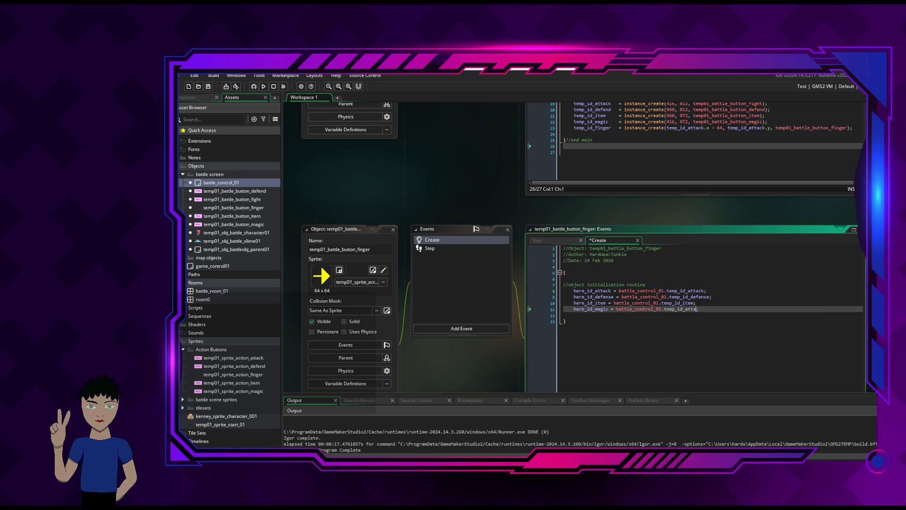
key(BackSpace)
key(BackSpace)
key(BackSpace)
text(magic)
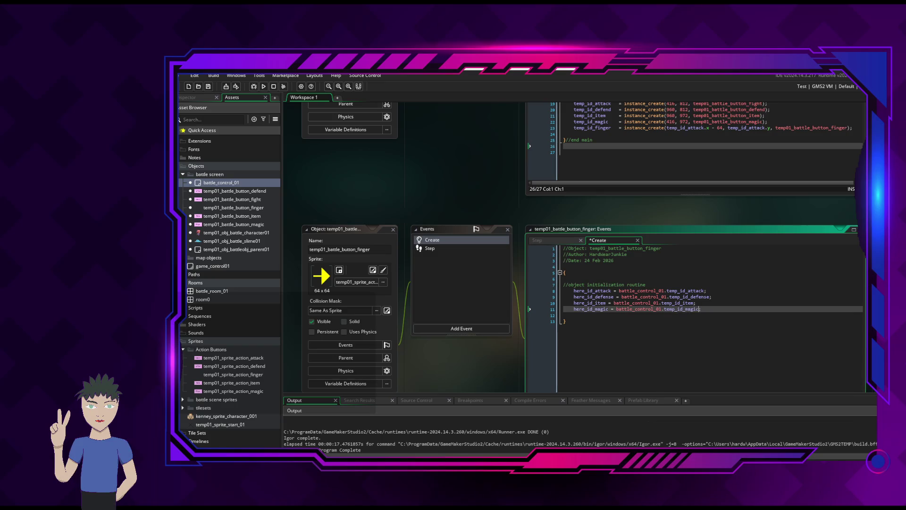
text(;)
Add an //end obj init comment on line 12 and save the Create code.
key(Down)
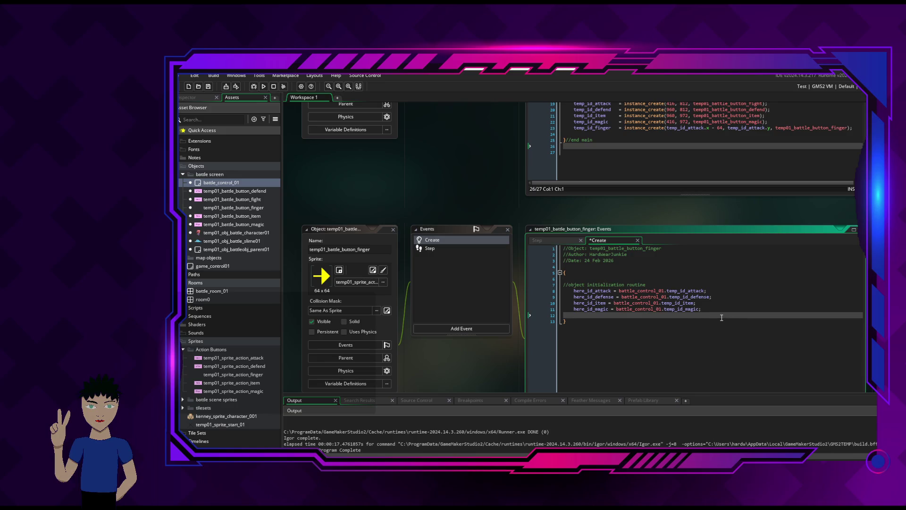
text(//end obj )
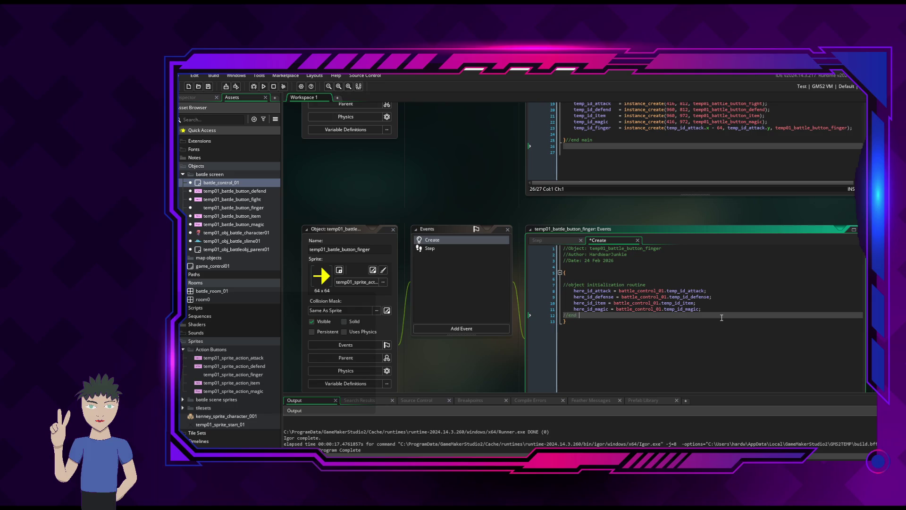
text(init)
key(ctrl+s)
click(633, 291)
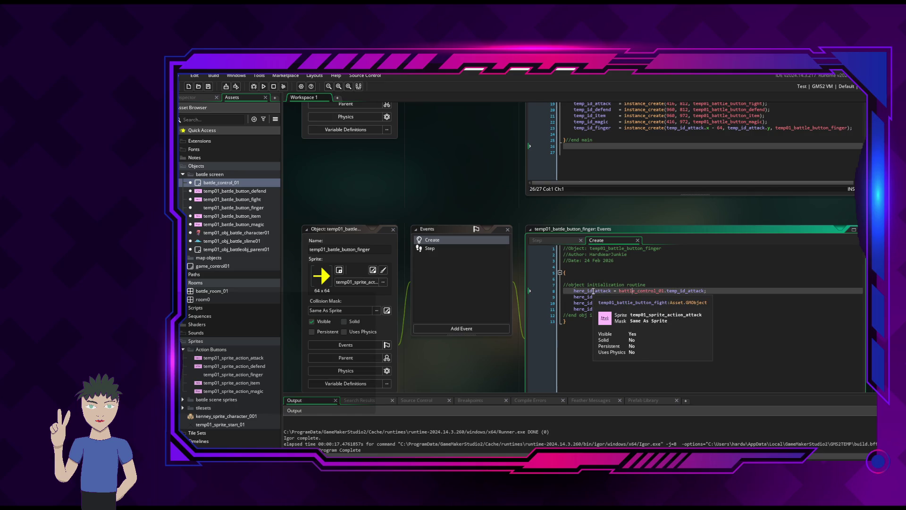
Open the Step event code, indent empty line 9 under //start arrow motion, then return to the Manual.
click(568, 242)
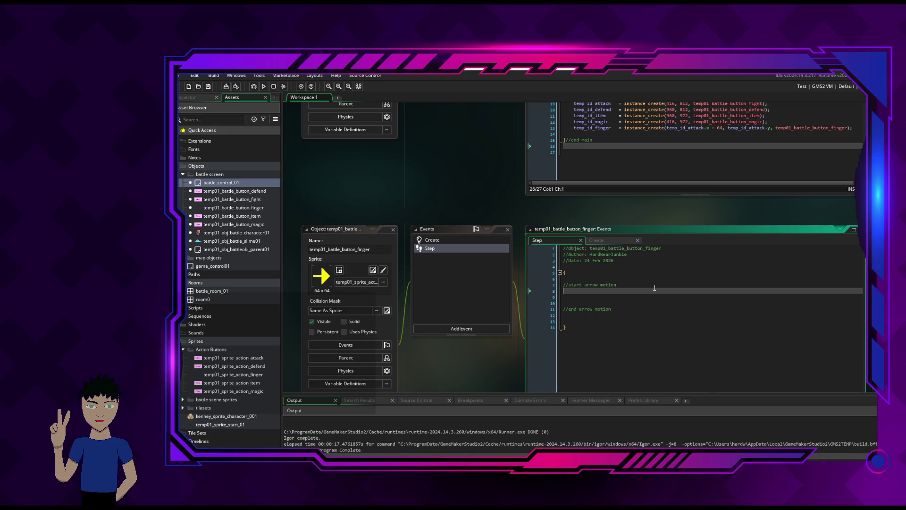
click(449, 248)
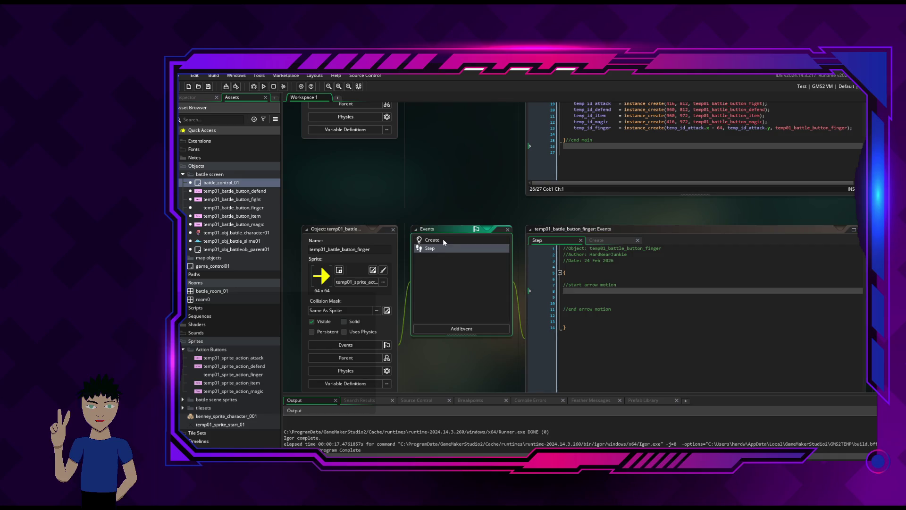
click(444, 242)
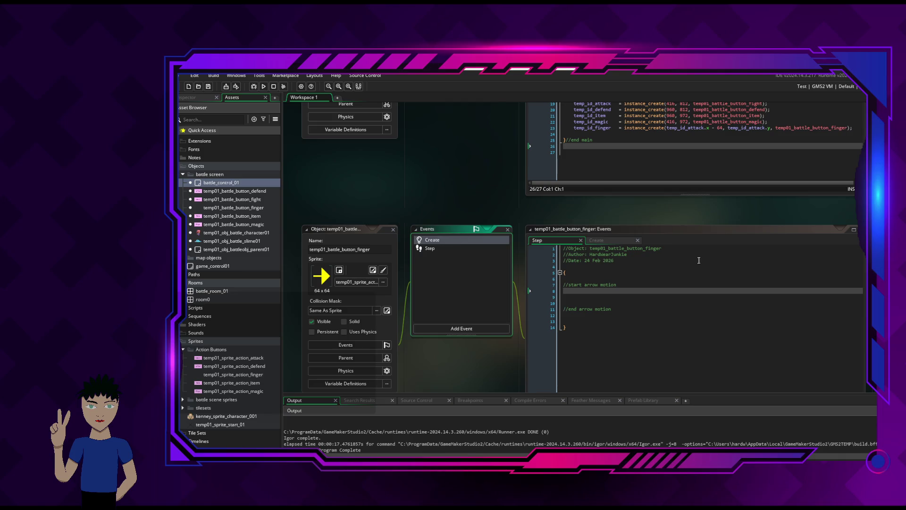
scroll(692, 251, up, 3)
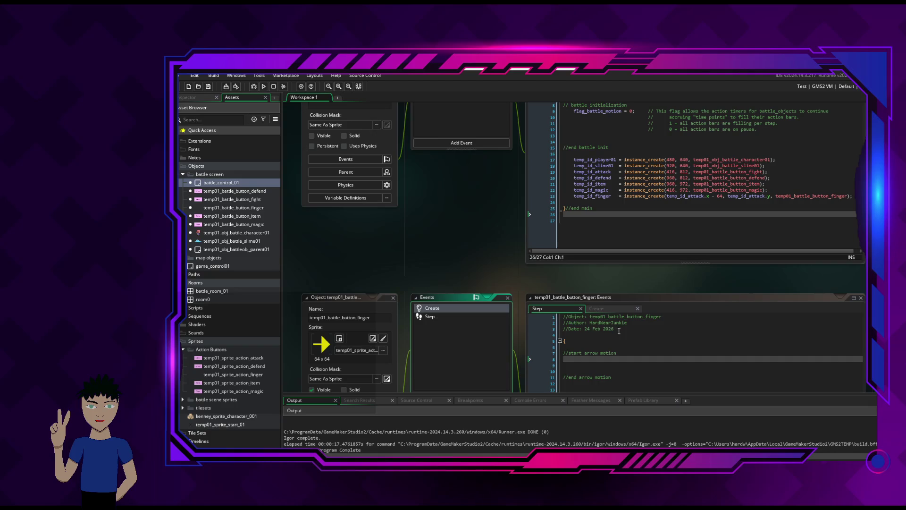
click(637, 348)
click(639, 360)
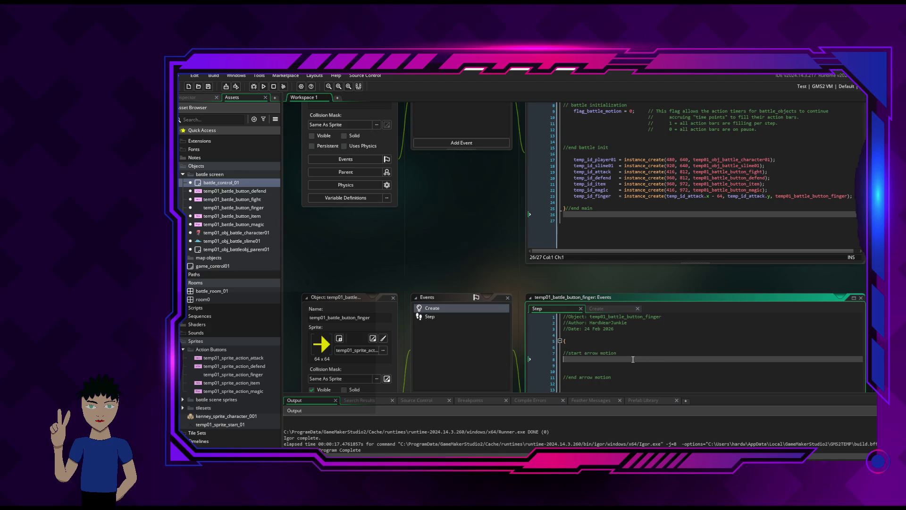
key(Down)
key(Tab)
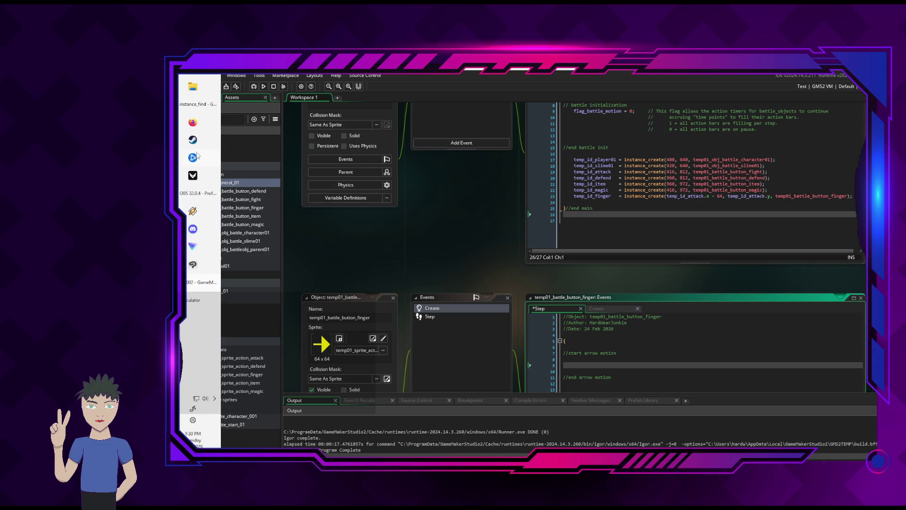
click(198, 107)
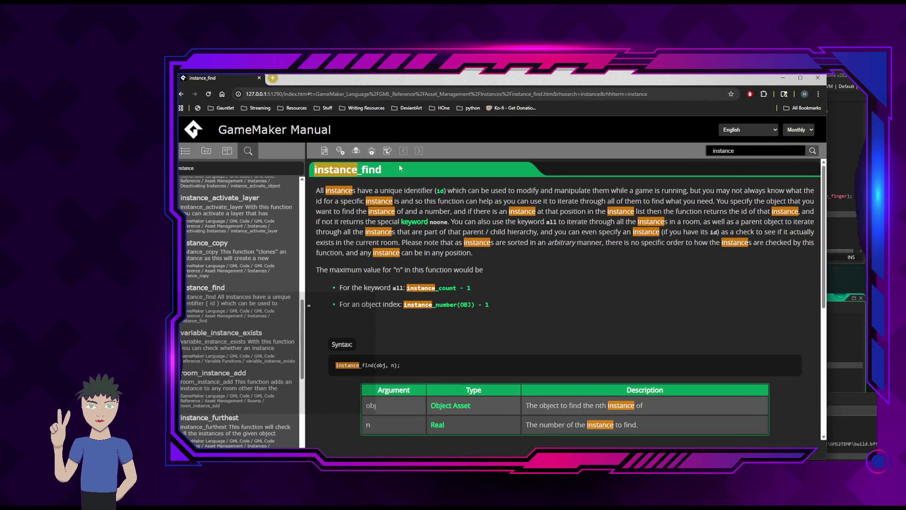
Search the GameMaker Manual for 'step function'.
double_click(746, 150)
key(BackSpace)
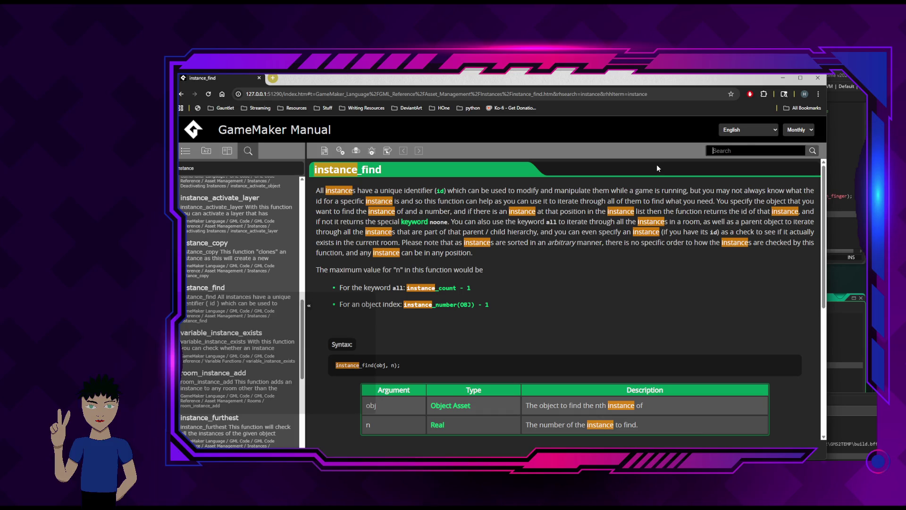
text(step)
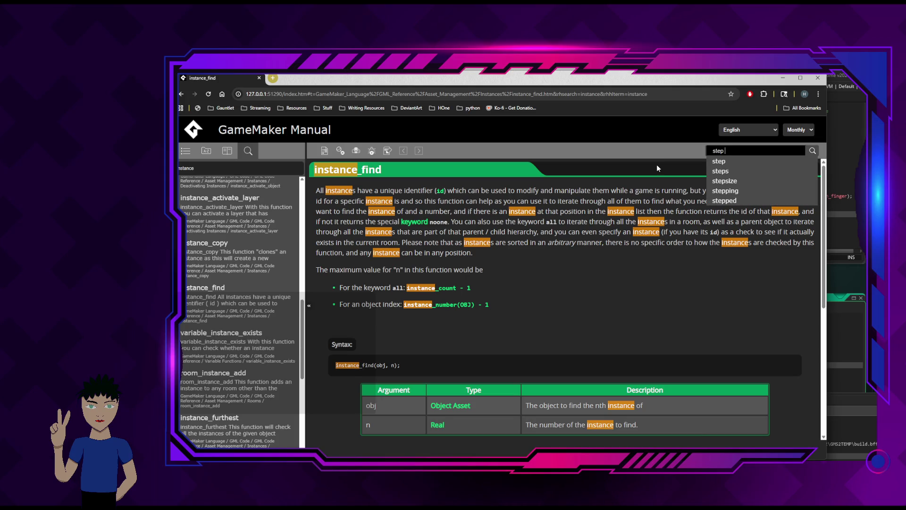
click(731, 181)
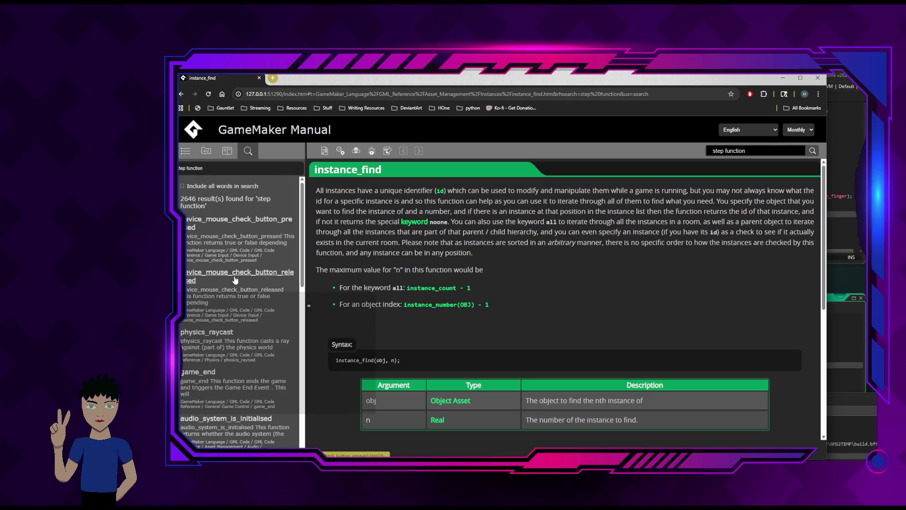
Search the manual for 'check right button' and open the event_perform result.
drag(750, 151, 673, 151)
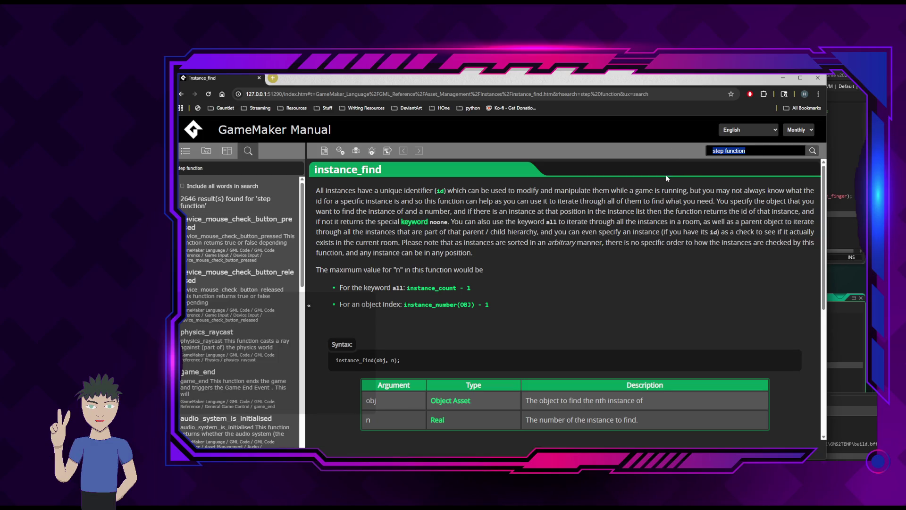
text(check)
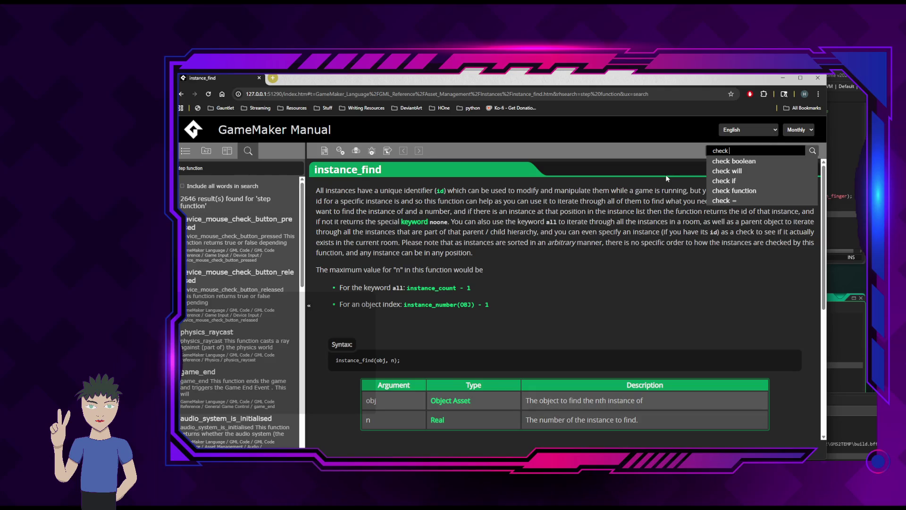
text( right b)
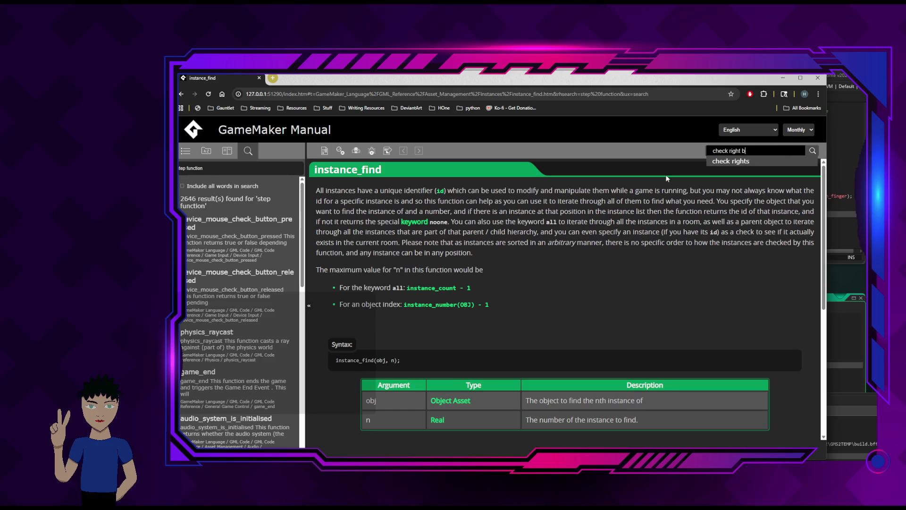
text(utton)
key(Return)
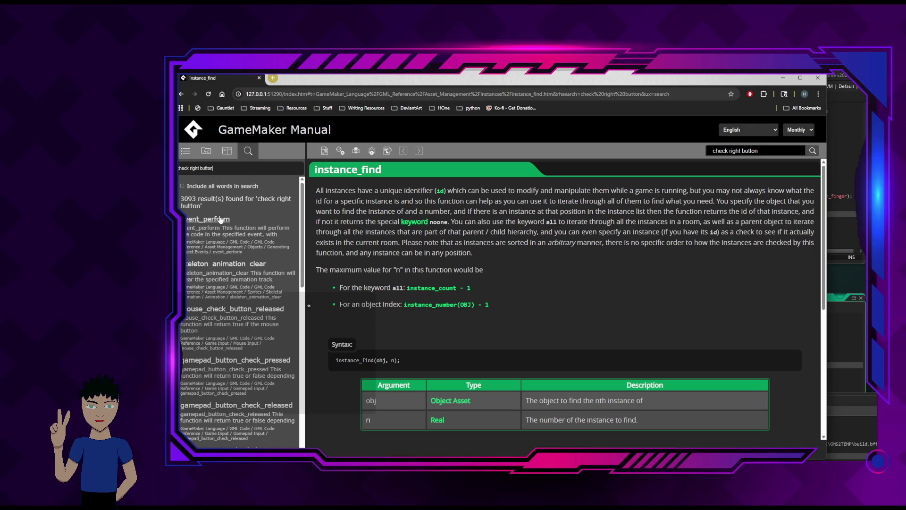
click(220, 220)
Scroll through the event_perform page's table of event constants.
scroll(519, 290, down, 10)
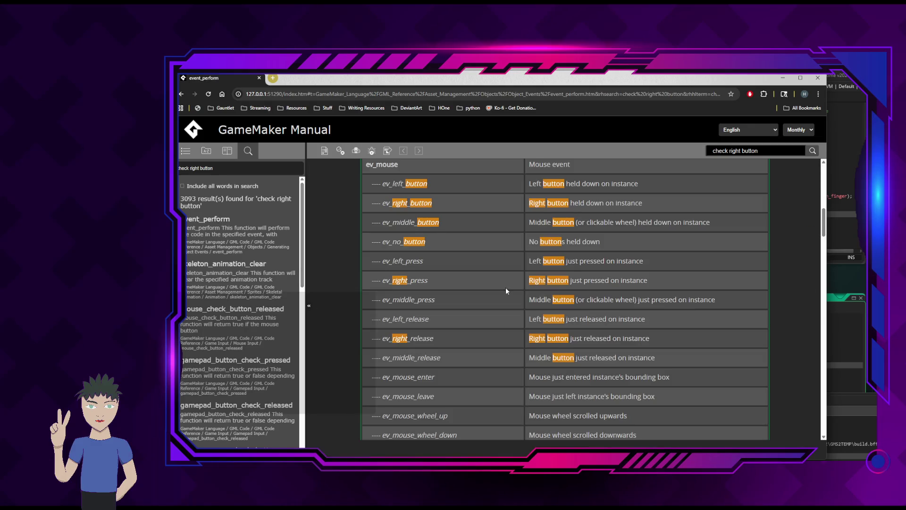
scroll(619, 261, up, 3)
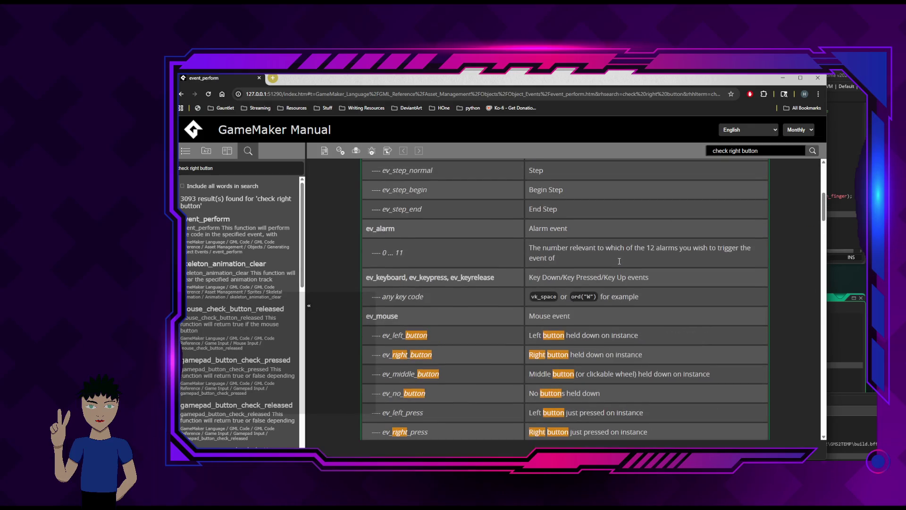
scroll(619, 264, up, 5)
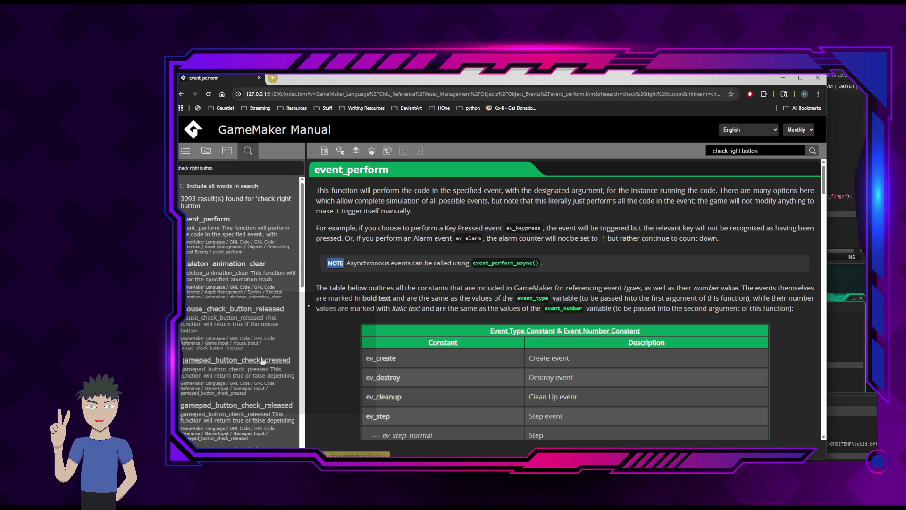
scroll(263, 358, down, 2)
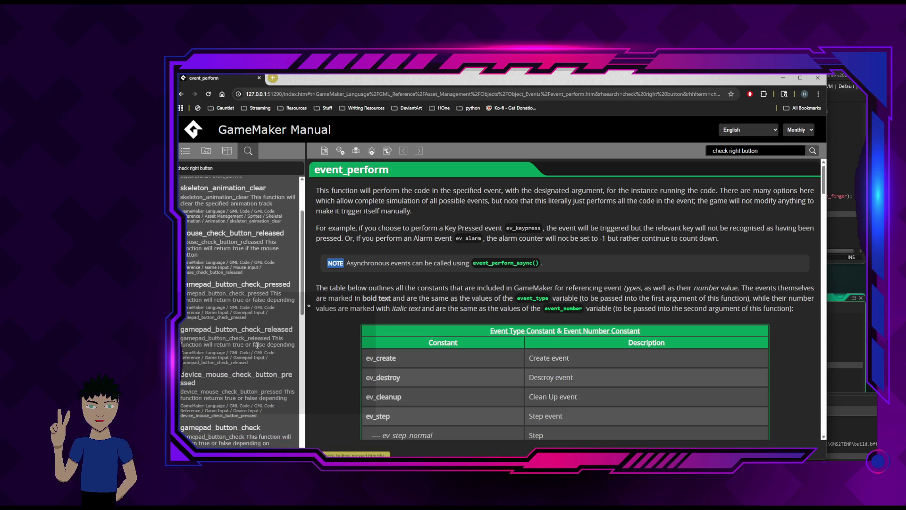
scroll(260, 389, down, 3)
scroll(261, 391, up, 5)
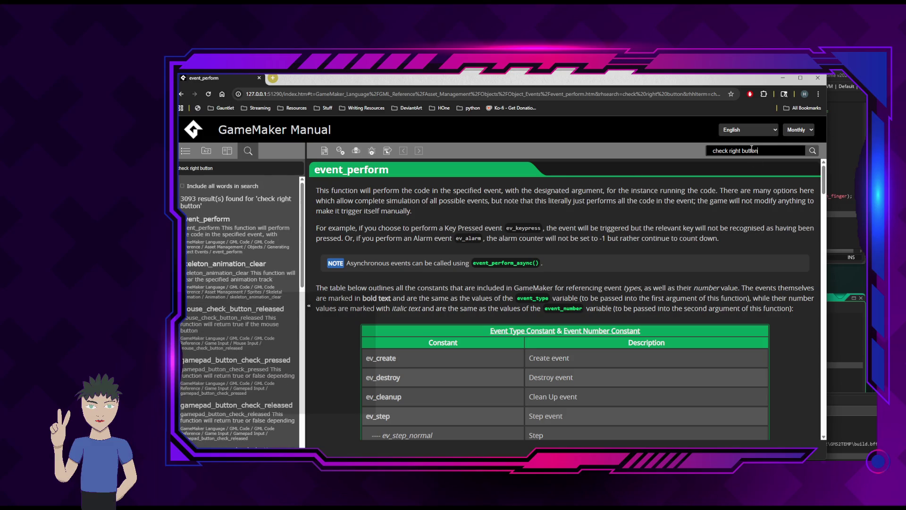
Replace the search text with 'keyboar' and search the manual for keyboard_check.
triple_click(767, 148)
text(keyboa)
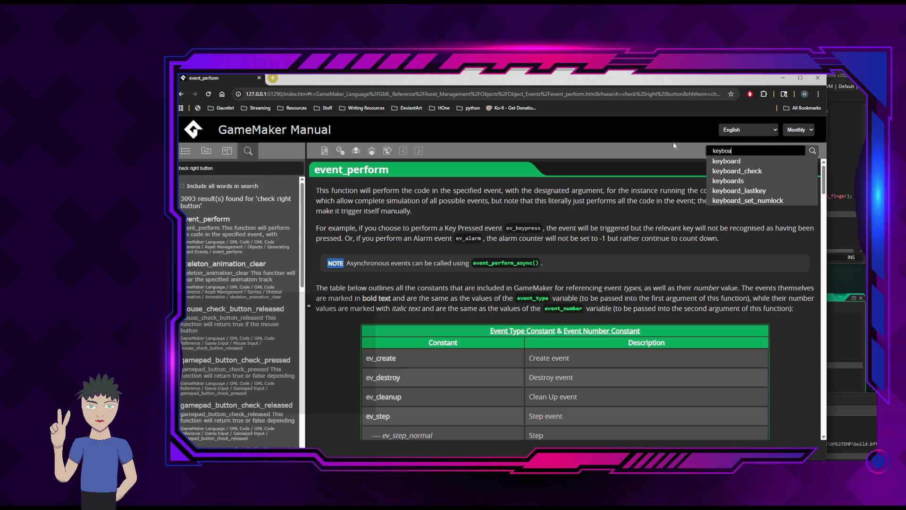
text(rd)
click(757, 171)
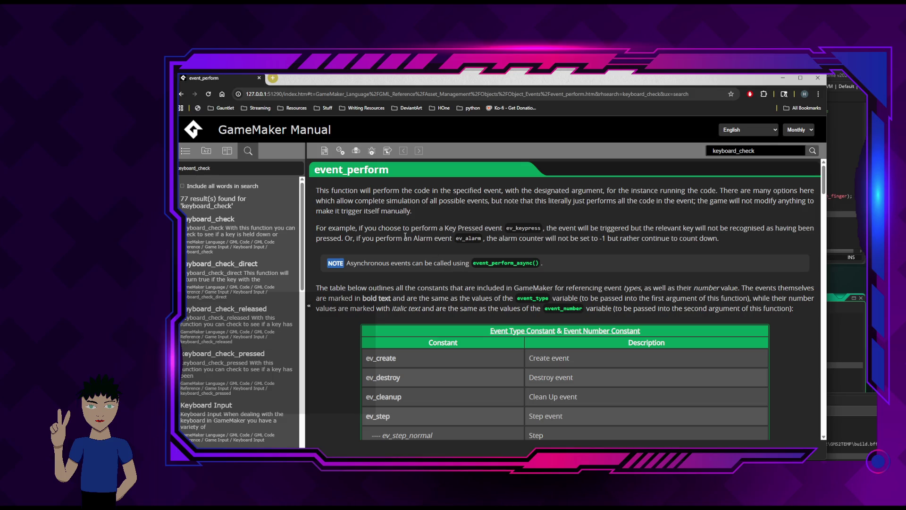
Read the keyboard_check and keyboard_check_pressed reference pages, then minimize the manual.
click(233, 224)
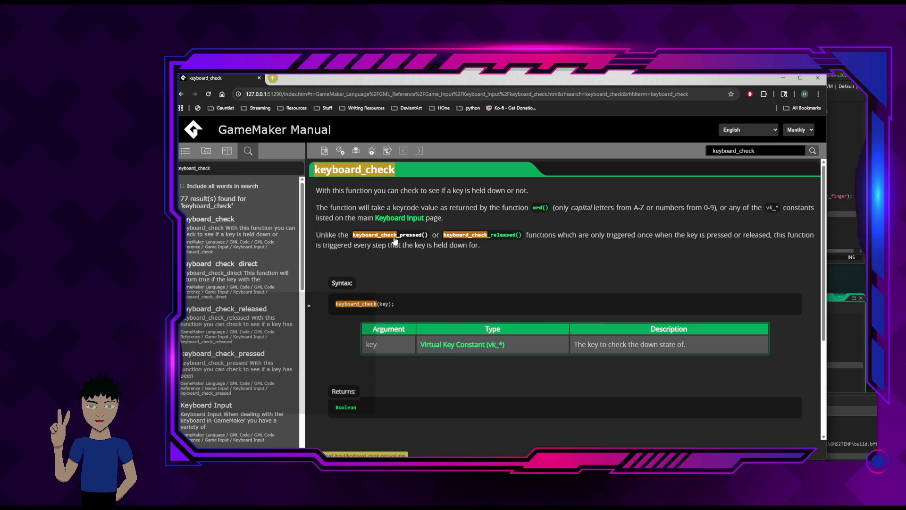
click(394, 236)
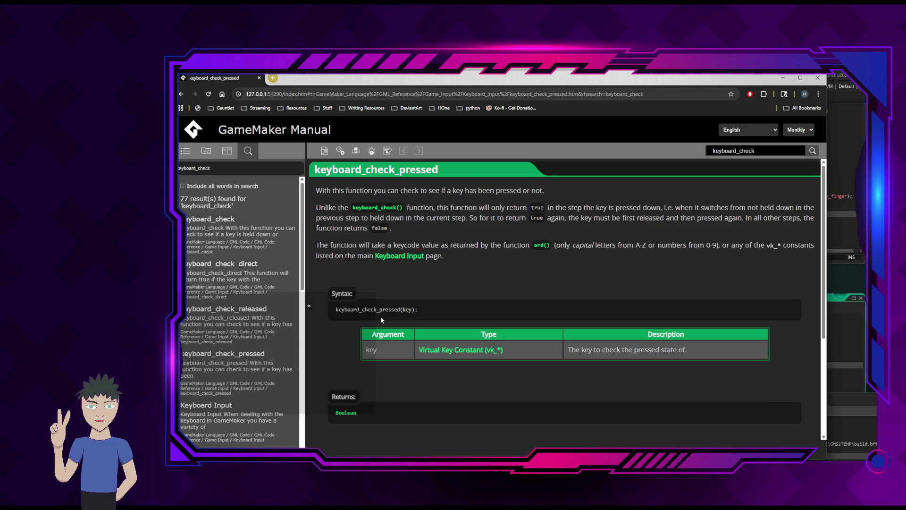
click(782, 78)
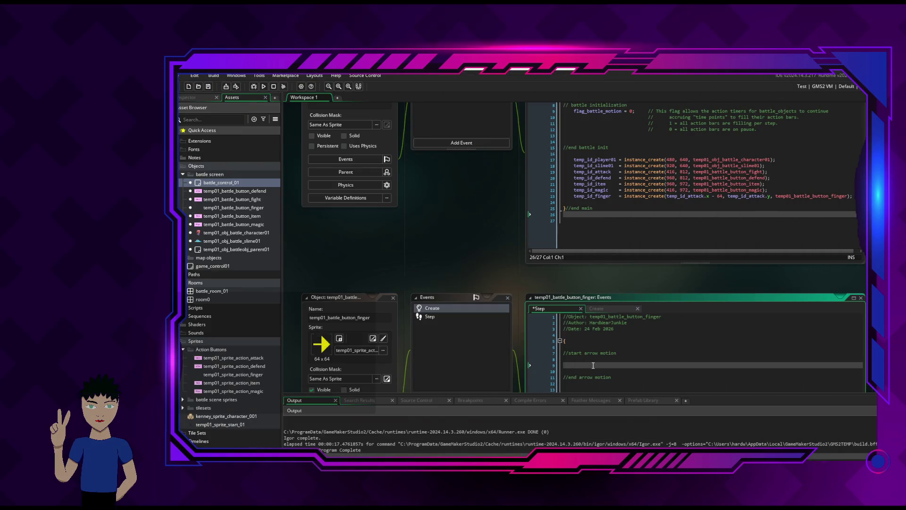
Insert keyboard_check_pressed() under //start arrow motion via autocomplete, then switch to the manual.
text(key)
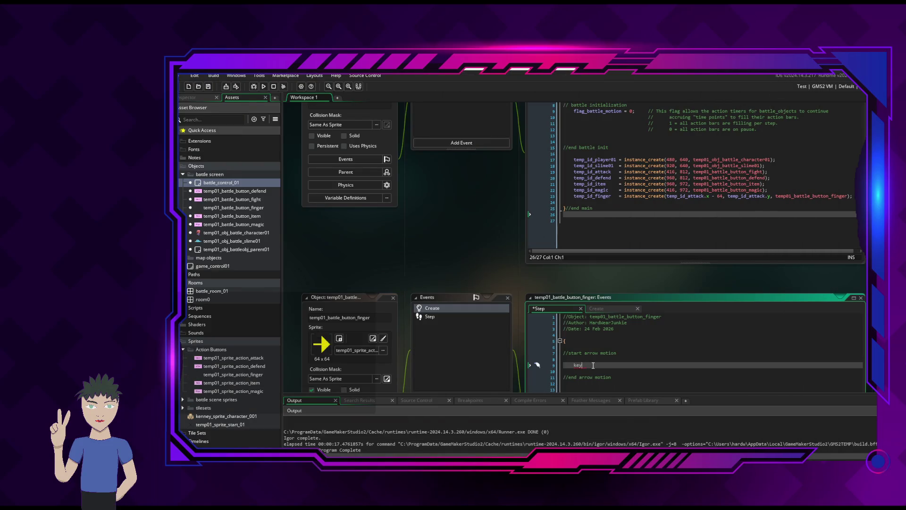
text(board_)
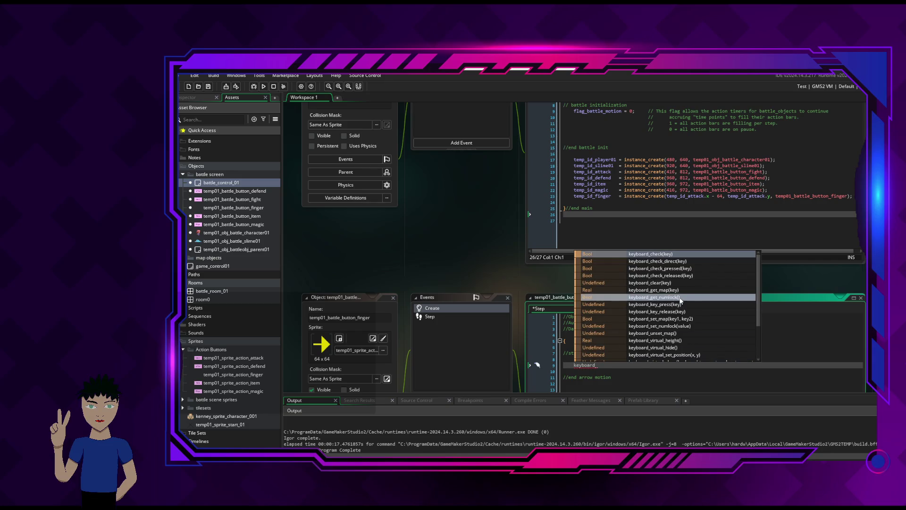
click(678, 270)
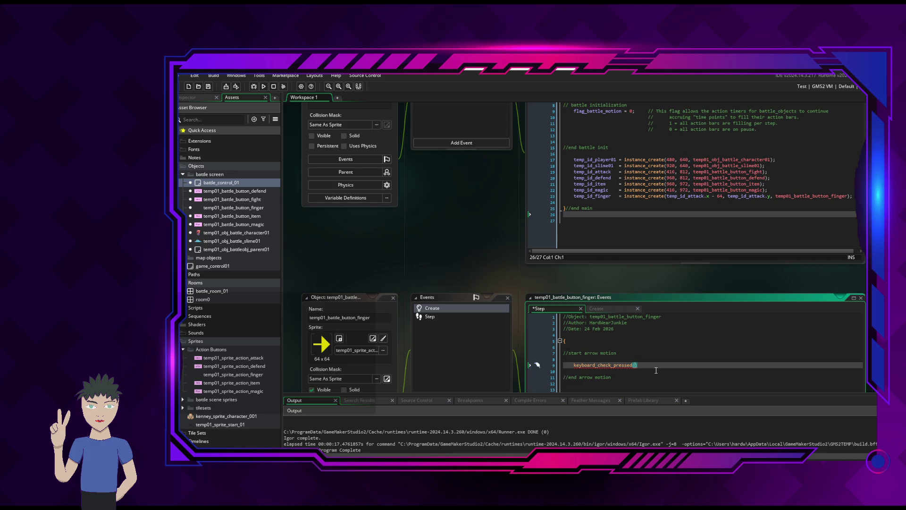
key(alt+Tab)
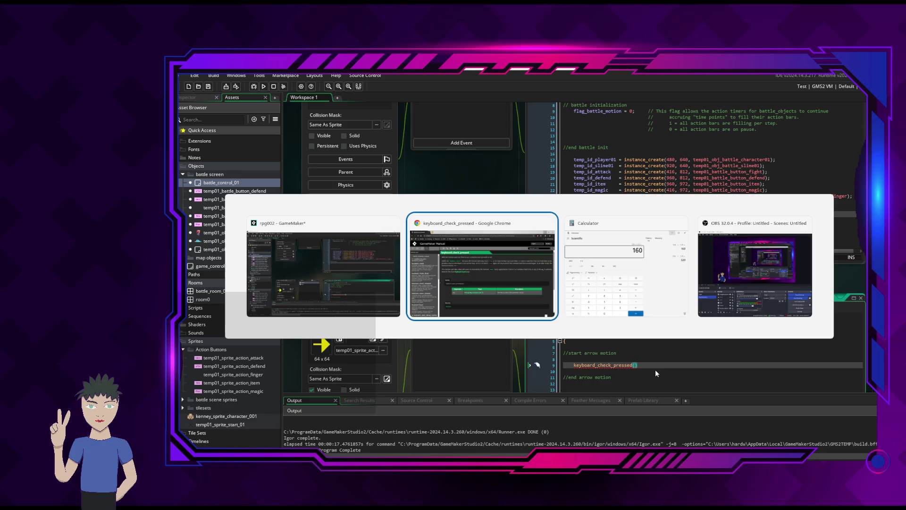
Scroll the keyboard_check_pressed page and open the Virtual Key Constant (vk_*) link.
click(500, 319)
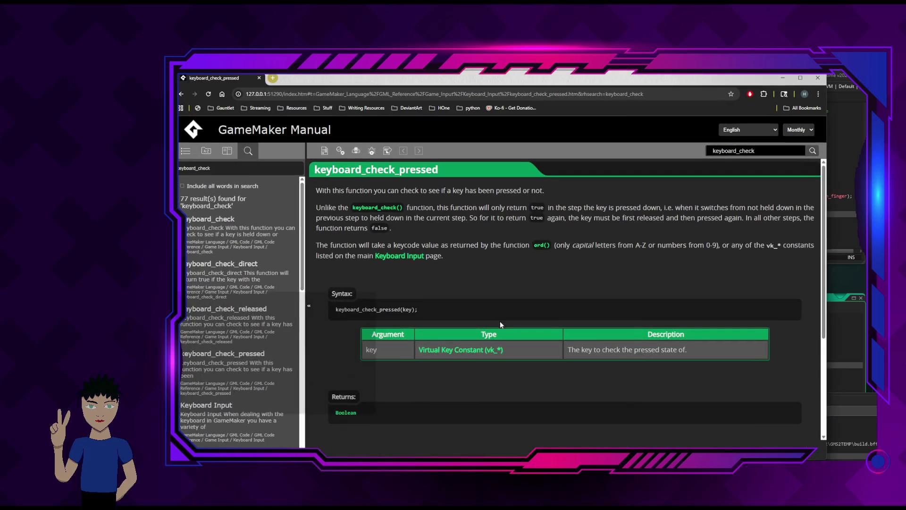
scroll(560, 312, down, 2)
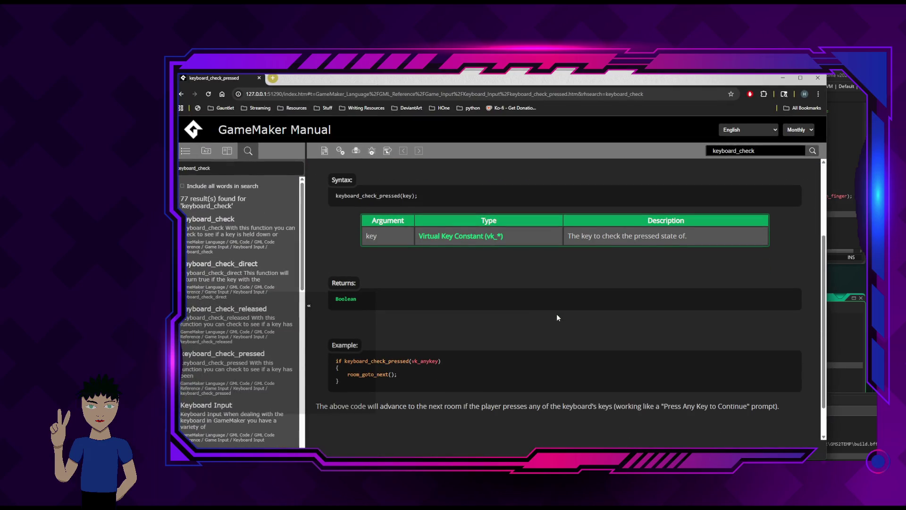
scroll(555, 315, down, 1)
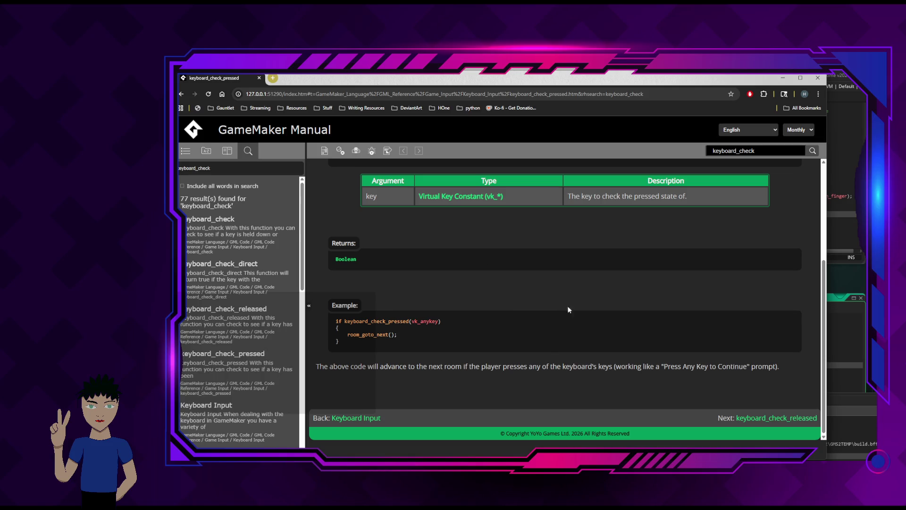
click(491, 197)
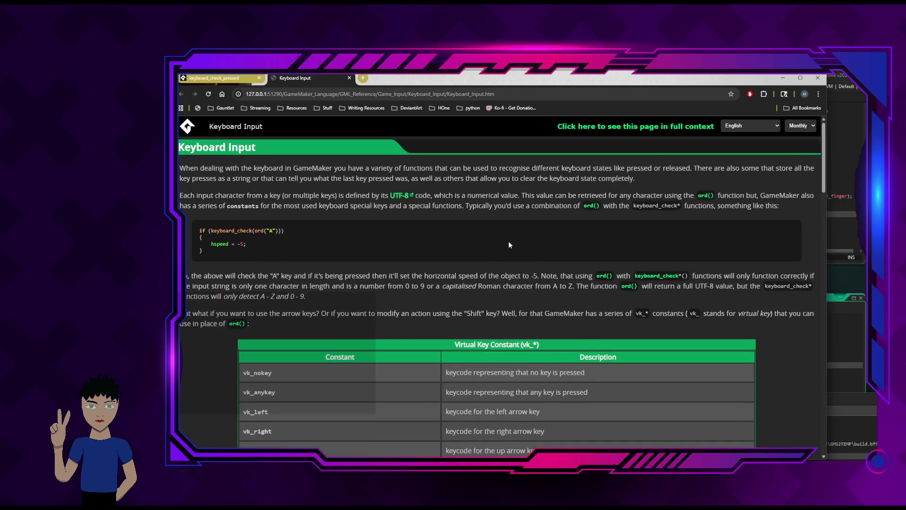
Find vk_left among the arrow-key constants in the Keyboard Input table, then return to GameMaker Studio 2.
scroll(558, 299, down, 2)
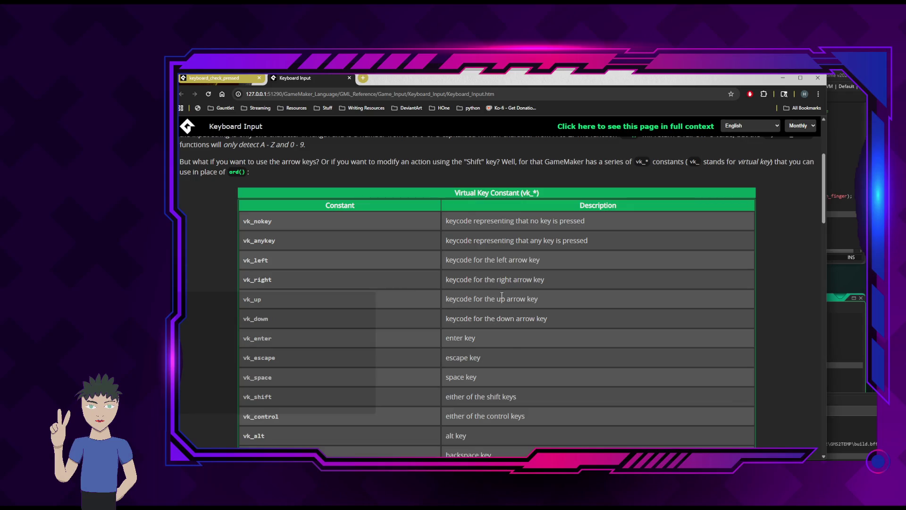
scroll(320, 325, down, 5)
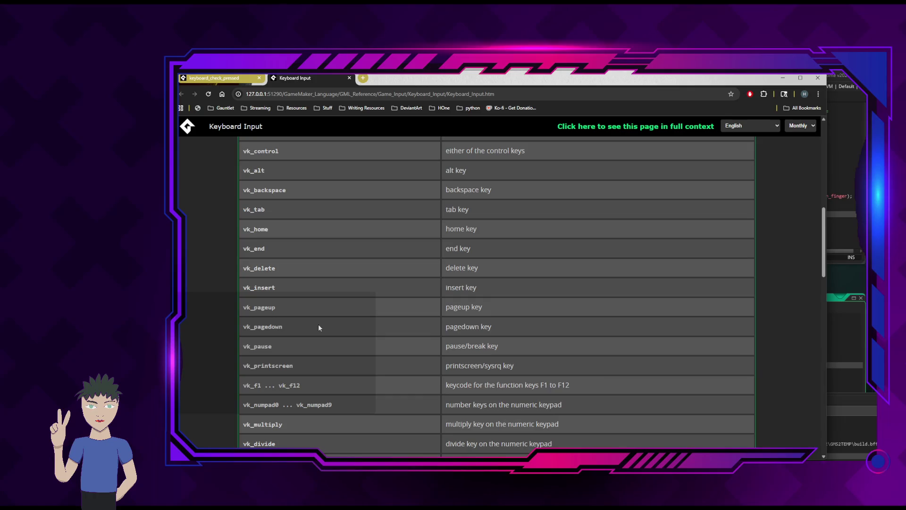
scroll(318, 329, down, 3)
scroll(318, 327, down, 5)
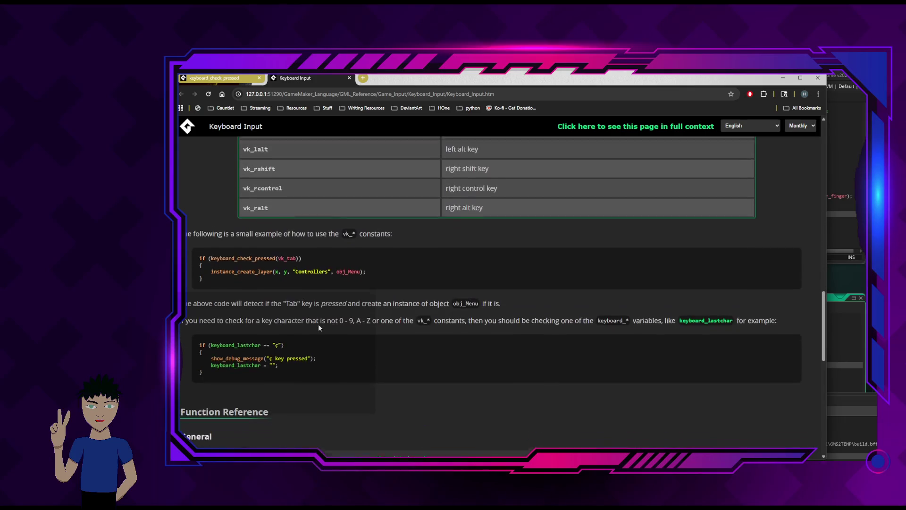
scroll(287, 283, up, 3)
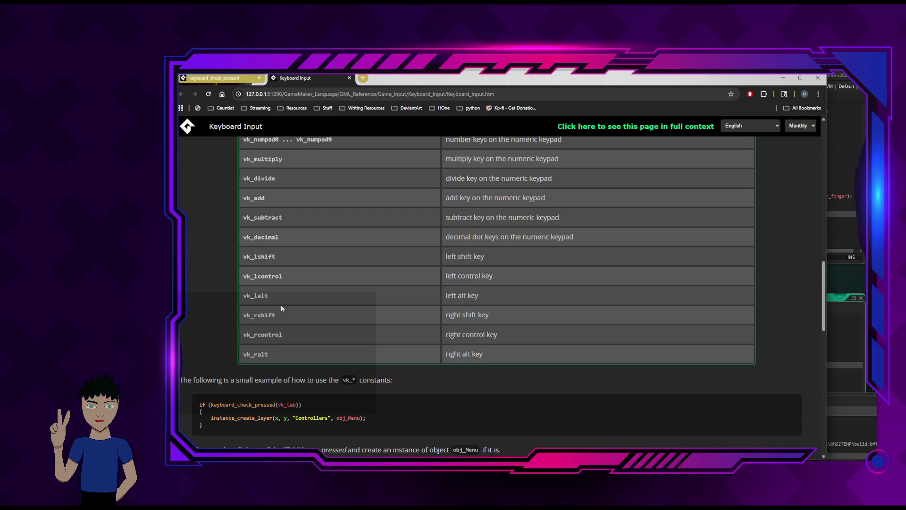
scroll(323, 226, up, 1)
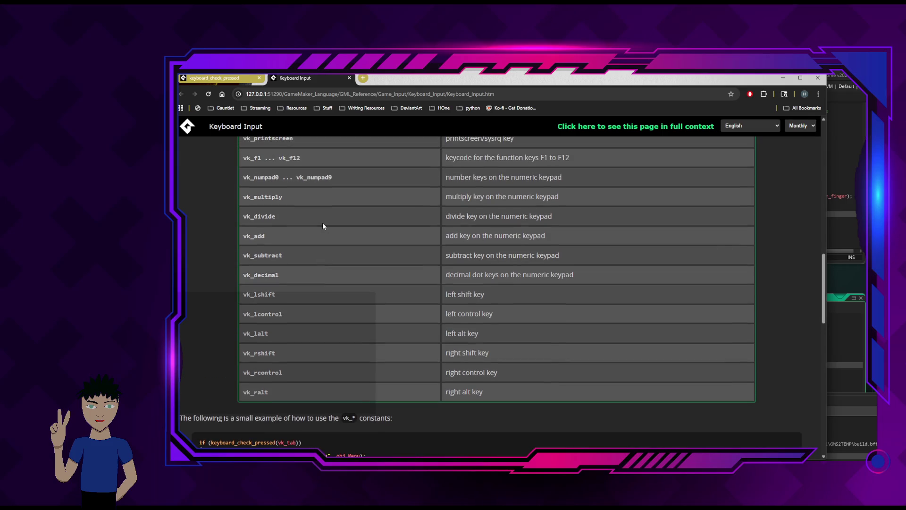
scroll(323, 223, up, 4)
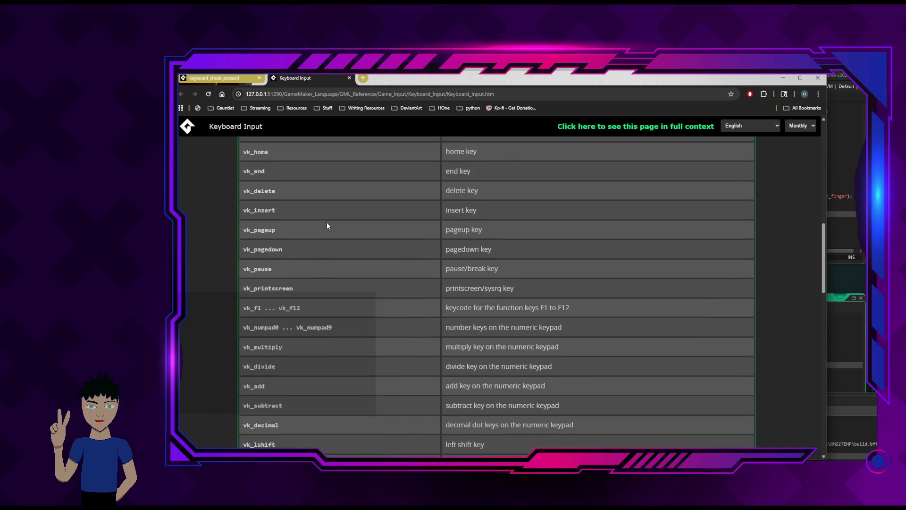
scroll(327, 225, up, 4)
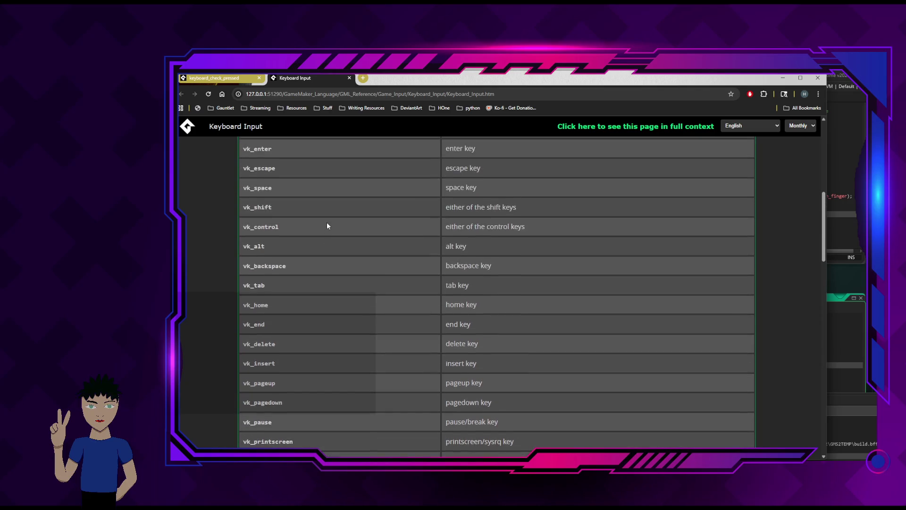
scroll(327, 225, up, 3)
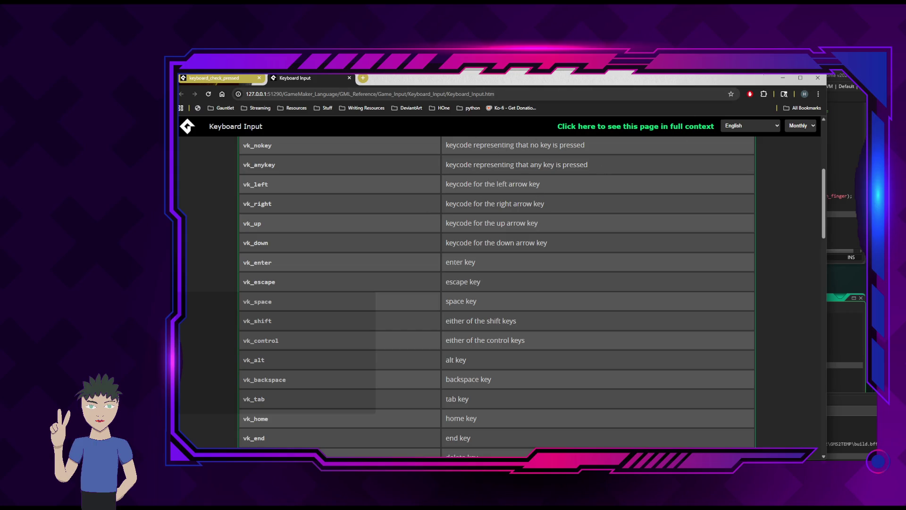
key(alt+Tab)
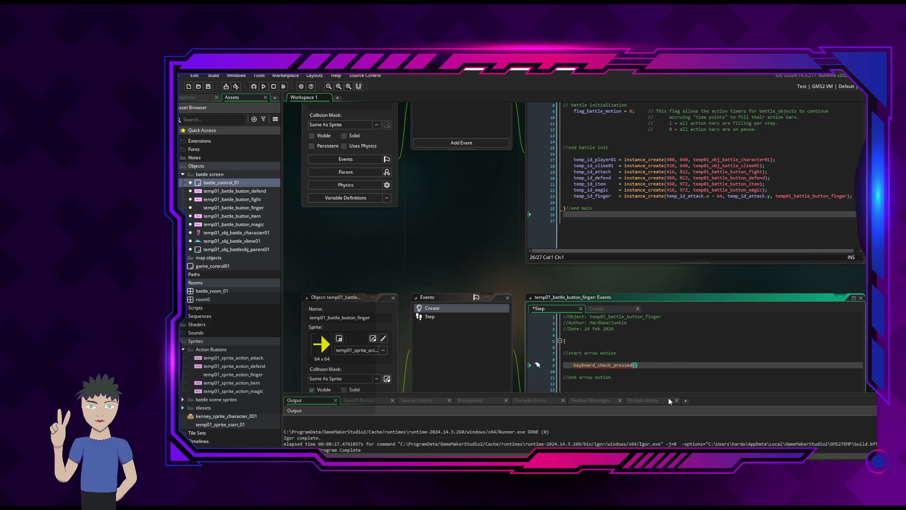
Enter left as the argument, giving if (keyboard_check_pressed(left)) with an empty braced block.
text(left)
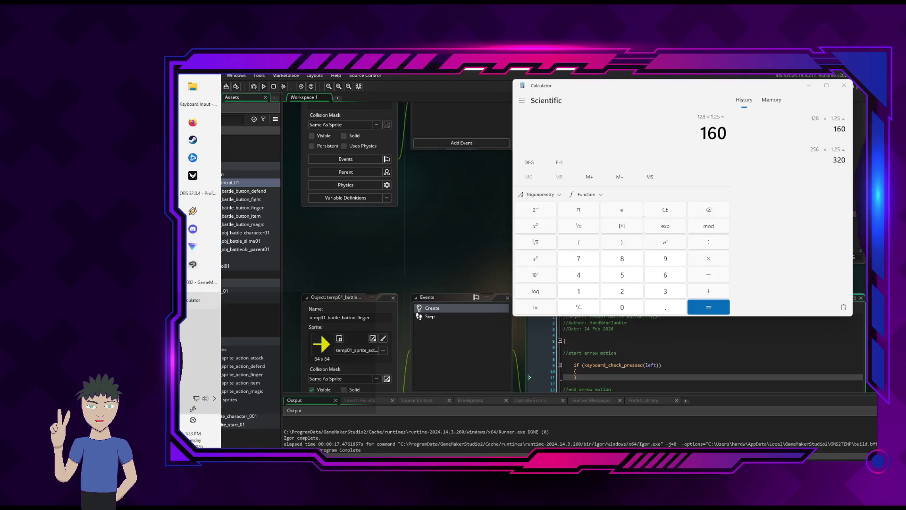
Check the vk_ constants and keyboard_check_pressed syntax in the manual, then return to the Step code.
key(super+d)
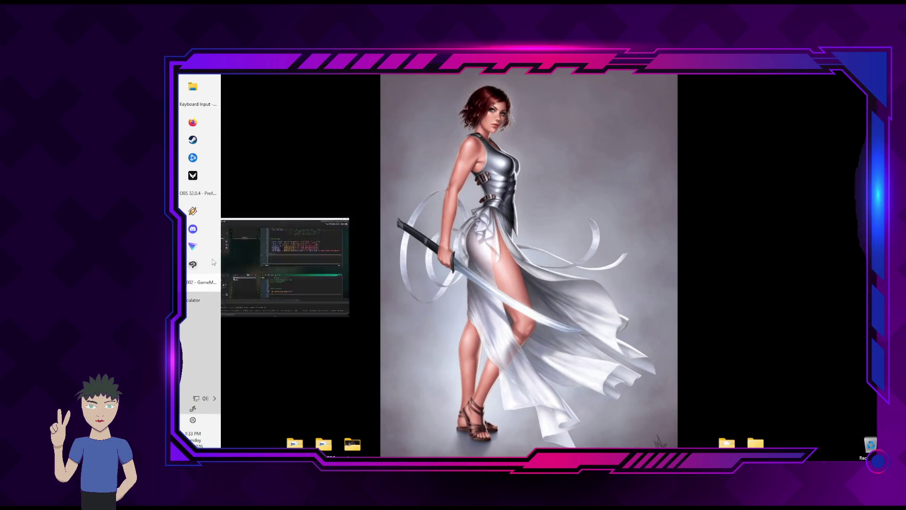
click(213, 277)
click(195, 103)
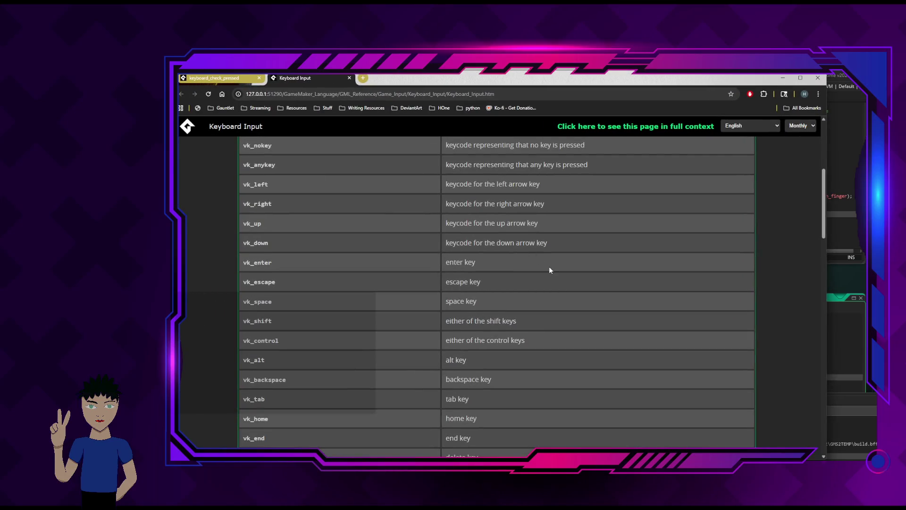
scroll(548, 266, up, 3)
click(226, 78)
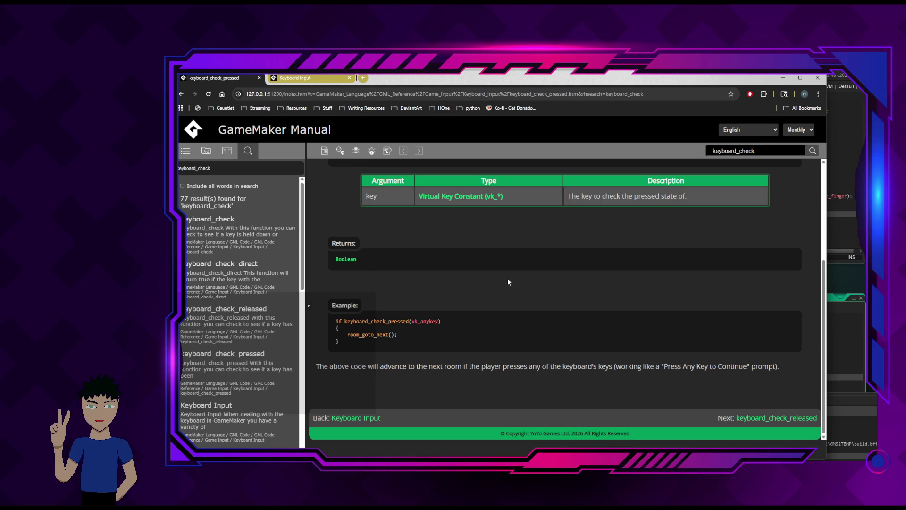
scroll(507, 282, up, 2)
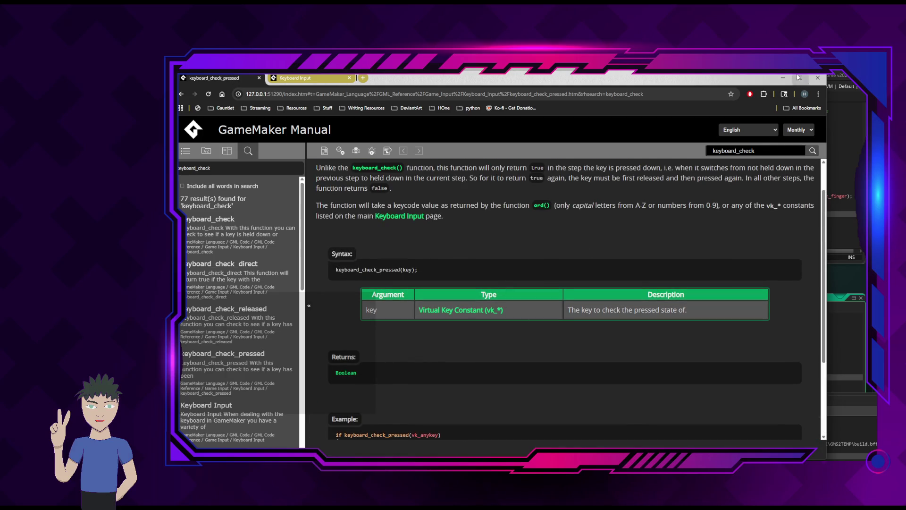
click(783, 78)
scroll(670, 357, down, 1)
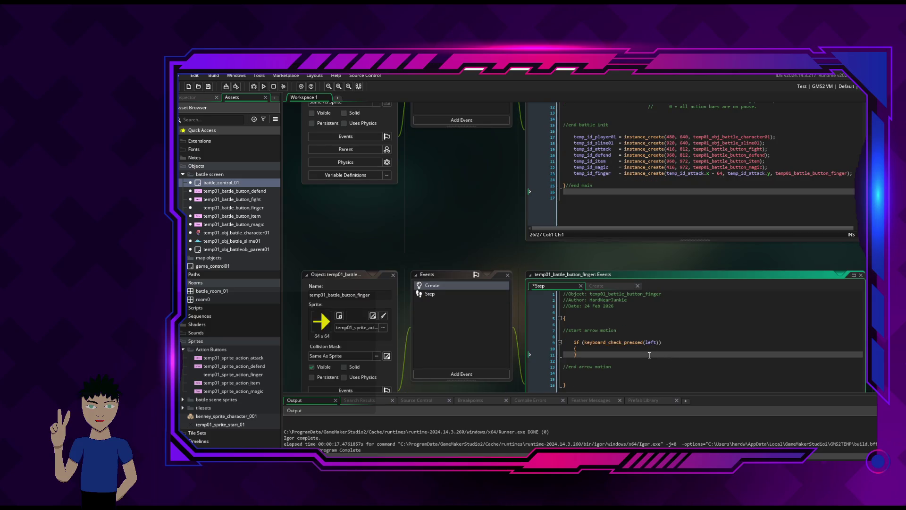
Add a blank indented line inside the if braces, then bring up the Create event code.
click(624, 350)
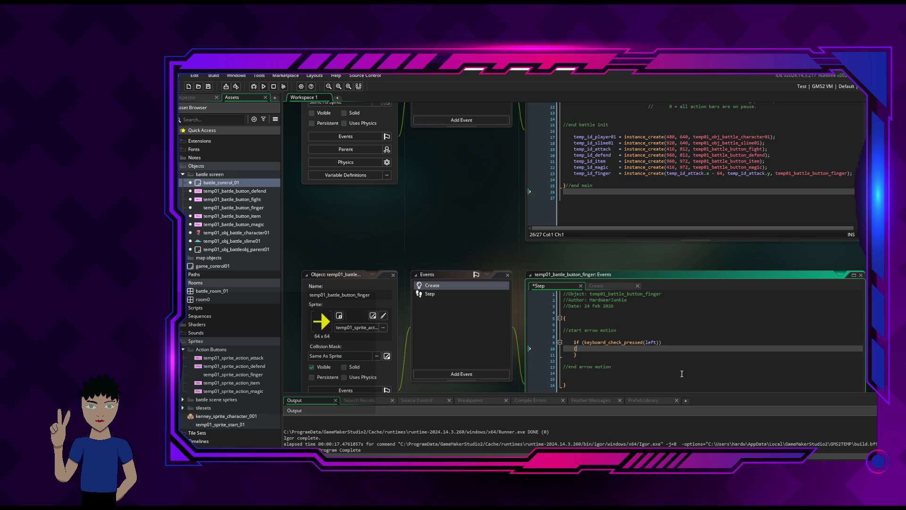
key(Return)
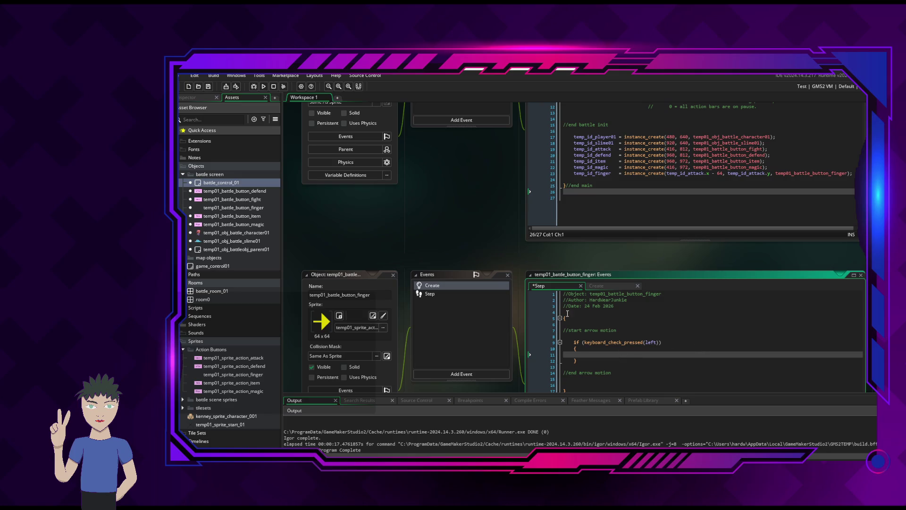
click(597, 287)
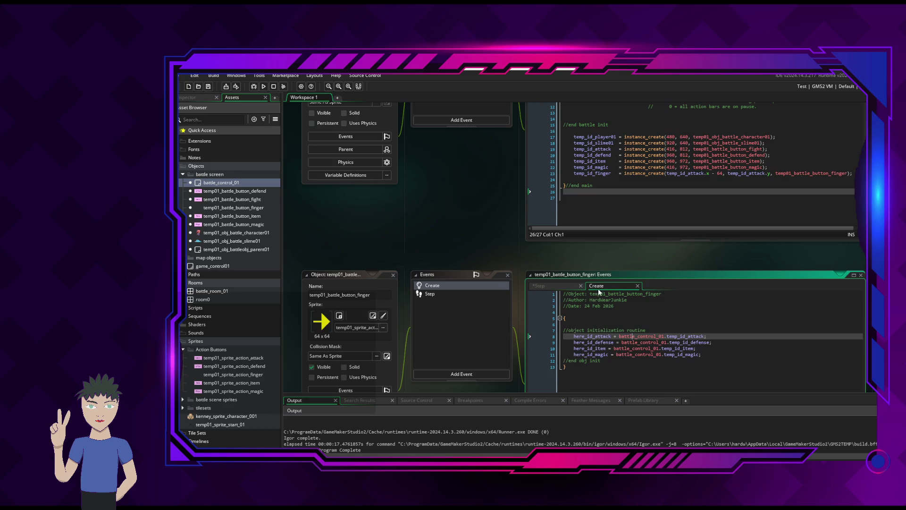
Add blank lines below the temp_id_magic assignment, then select the manual's previous search text.
click(714, 359)
key(Return)
key(Return)
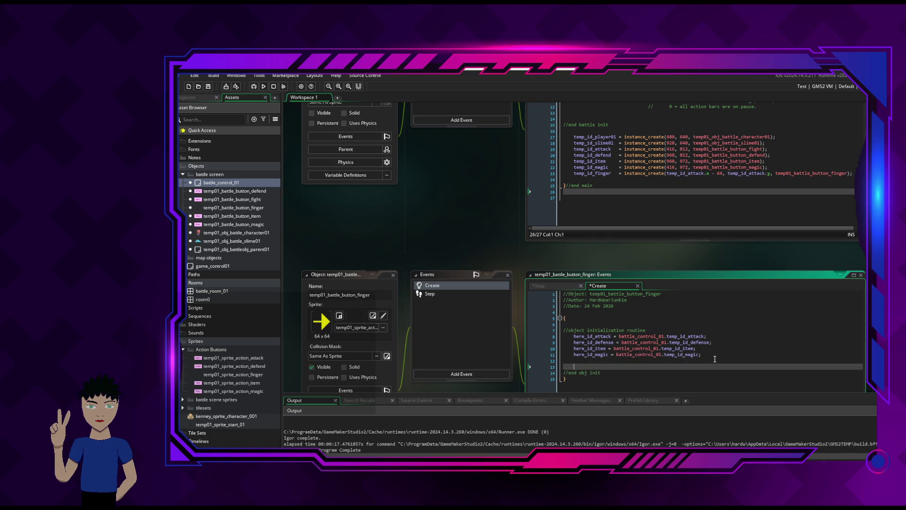
key(alt+Tab)
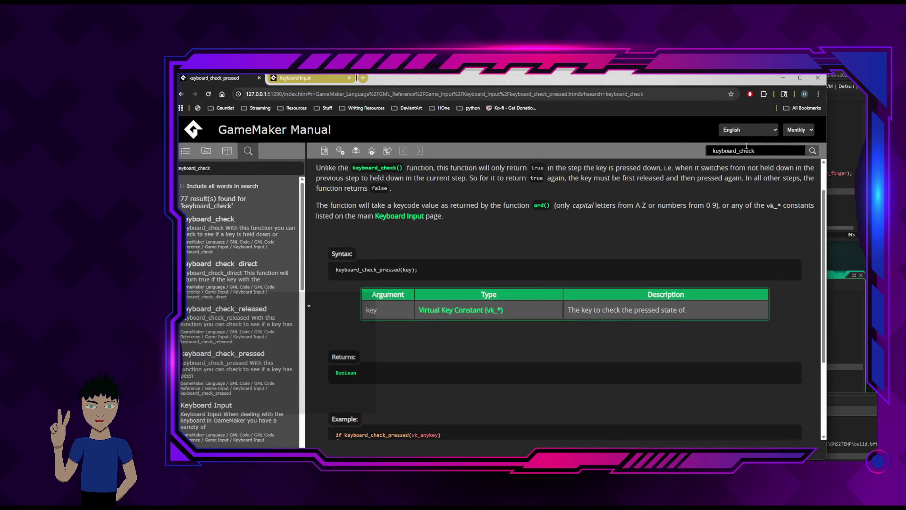
drag(754, 150, 648, 154)
Search the manual for 'array', read the Arrays page, and return to GameMaker.
text(array)
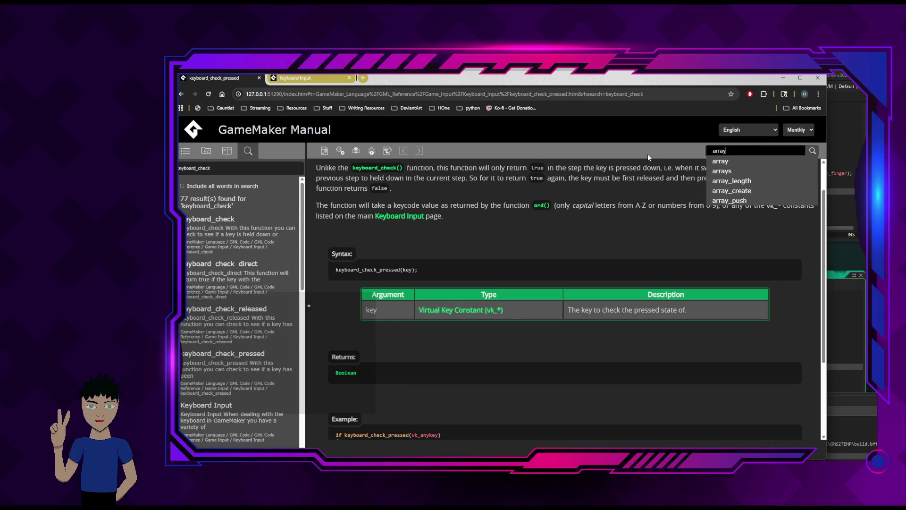
key(Return)
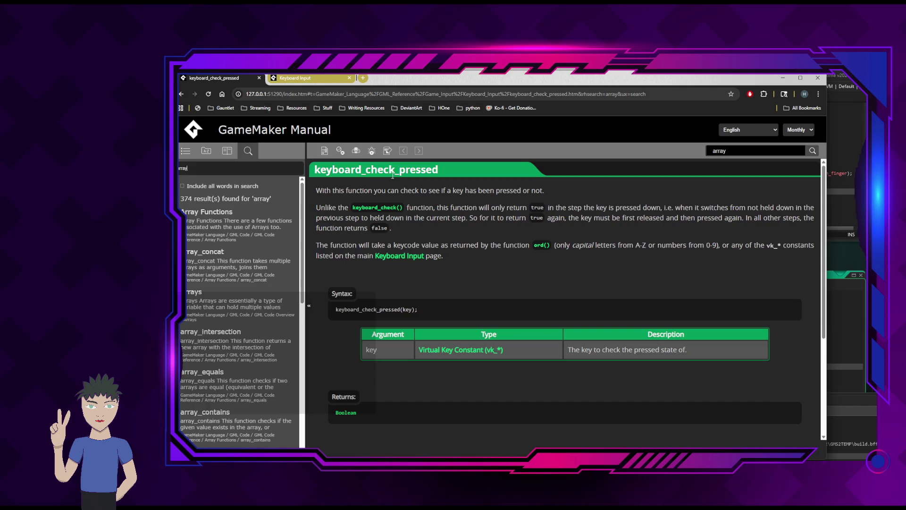
click(192, 289)
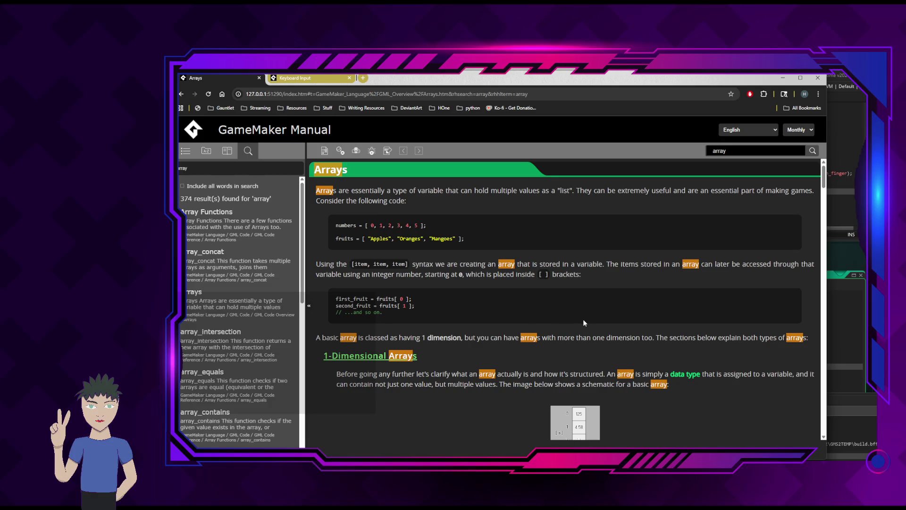
scroll(584, 322, down, 2)
scroll(576, 268, up, 2)
click(782, 80)
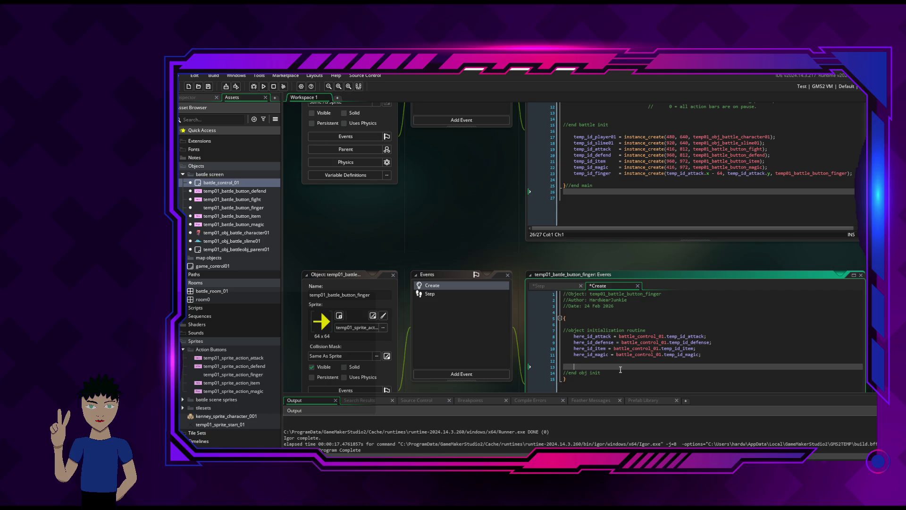
Replace the stray text on line 13 with markerarray = [ 0, 1, 2, 3 ].
key(BackSpace)
text(osition)
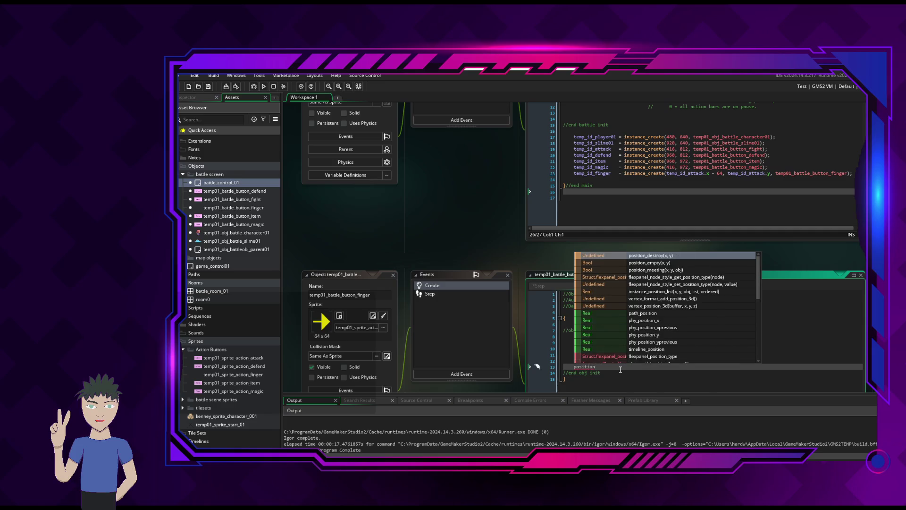
text(a)
key(BackSpace)
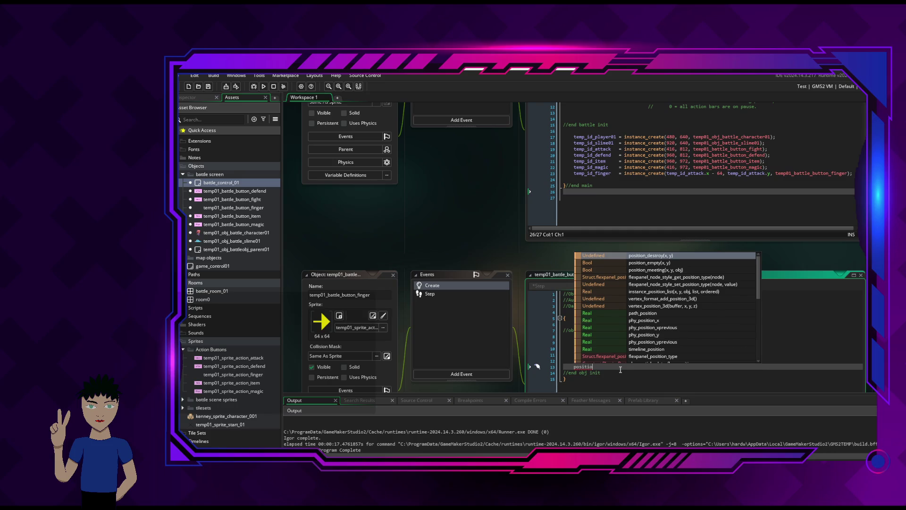
key(BackSpace)
key(BackSpace)
key(BackSpace)
text(rkerarray)
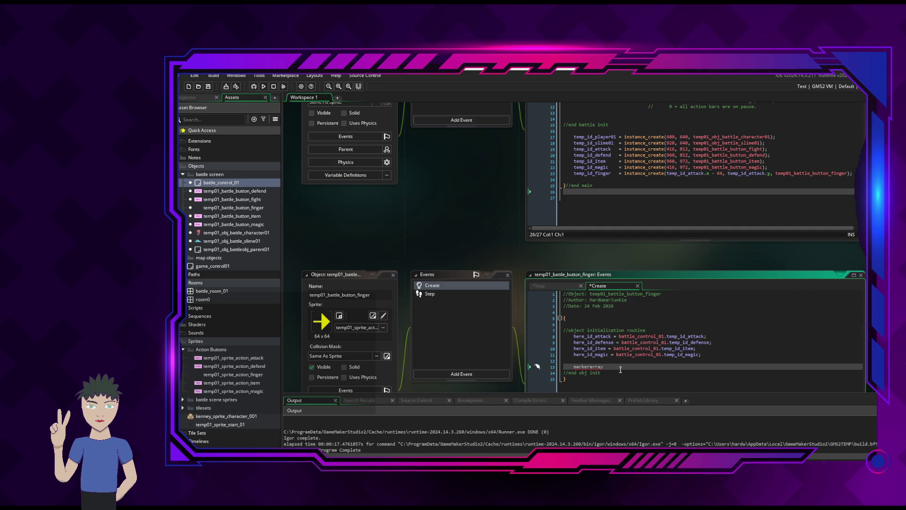
text( = )
text([)
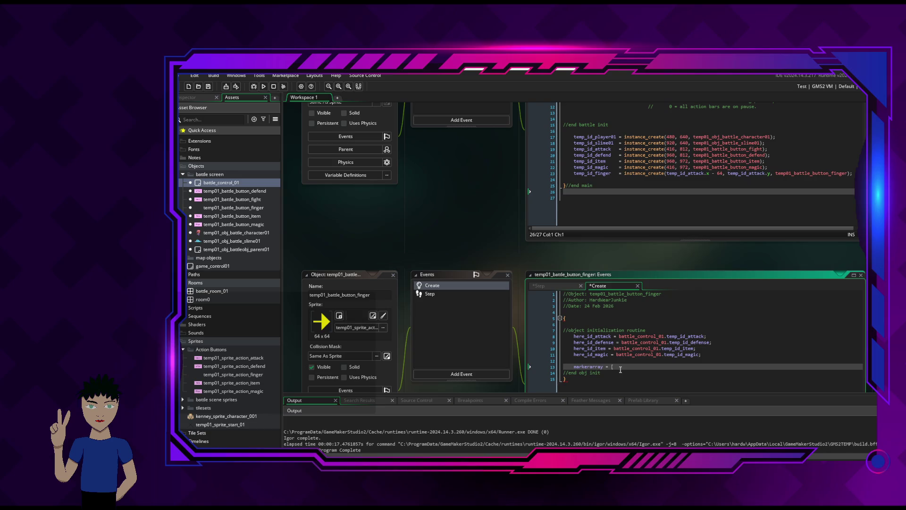
text( 0, 1, 2,)
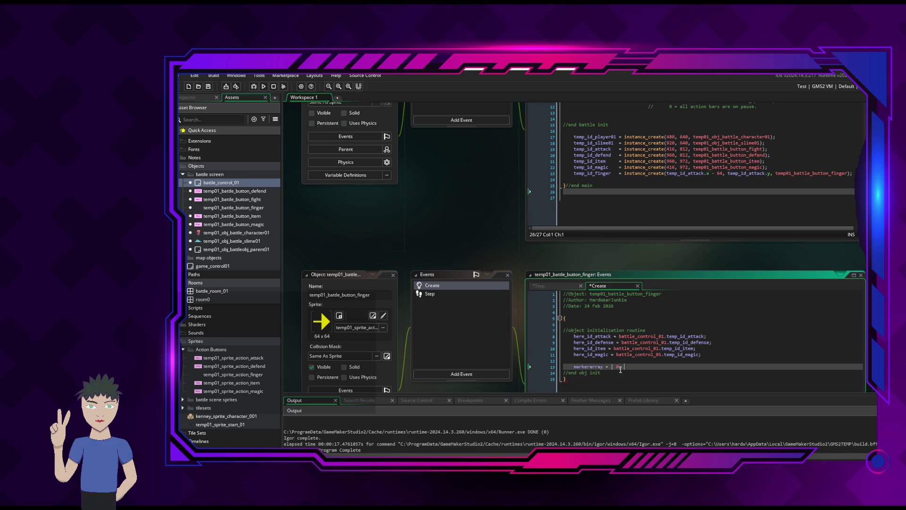
text( 3,)
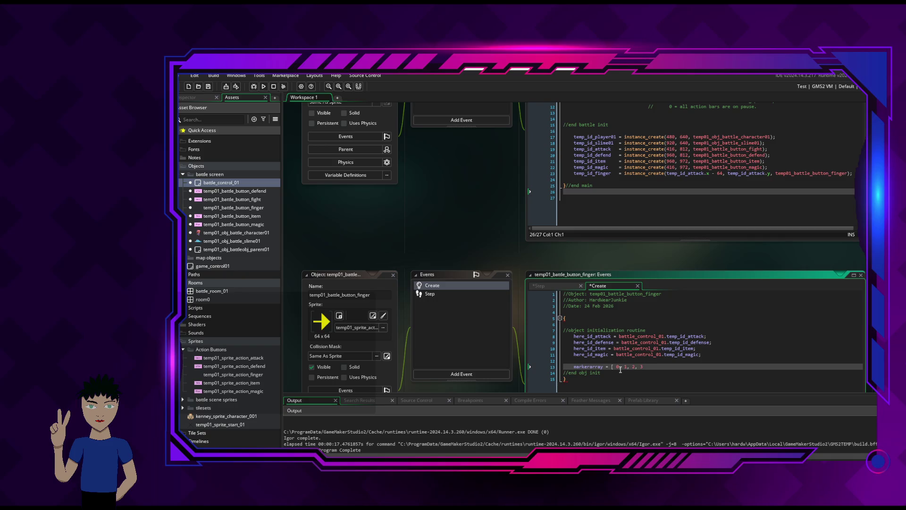
text(];)
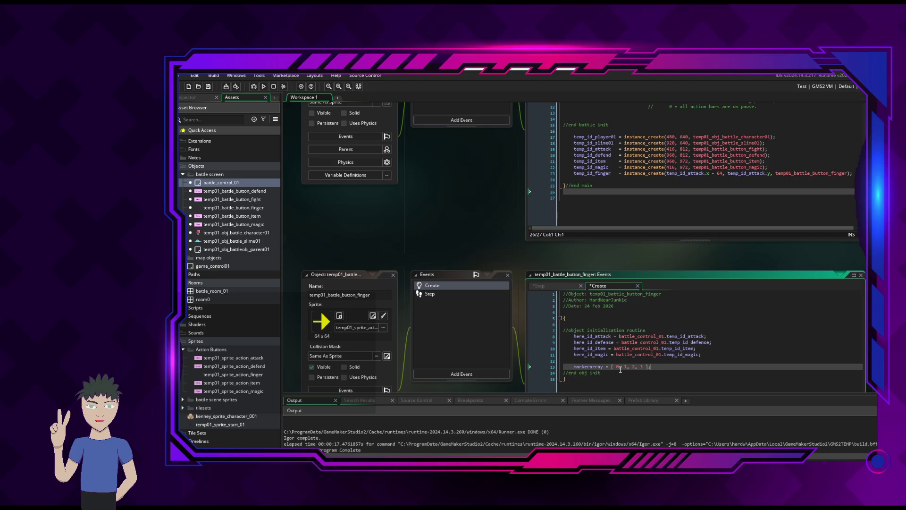
Save the finger's Create code and bring up its Step event with the arrow-motion section.
key(ctrl+s)
scroll(673, 290, down, 2)
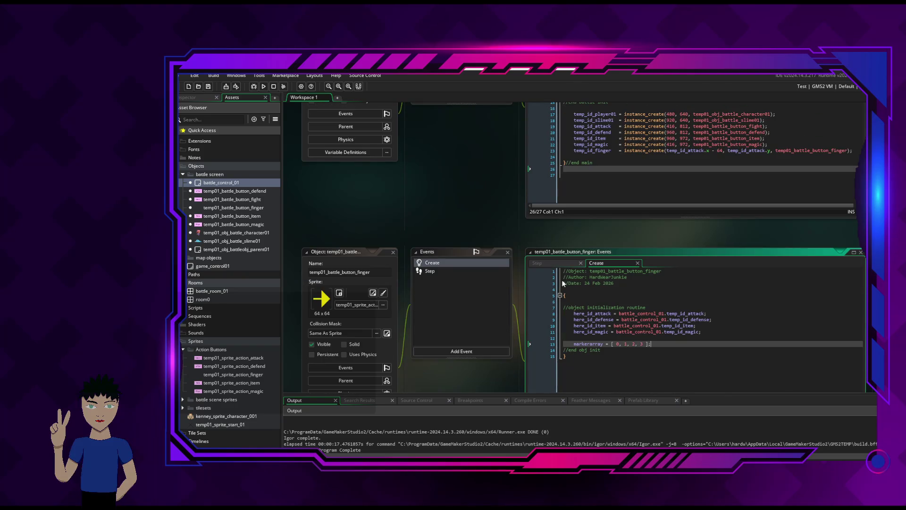
click(538, 263)
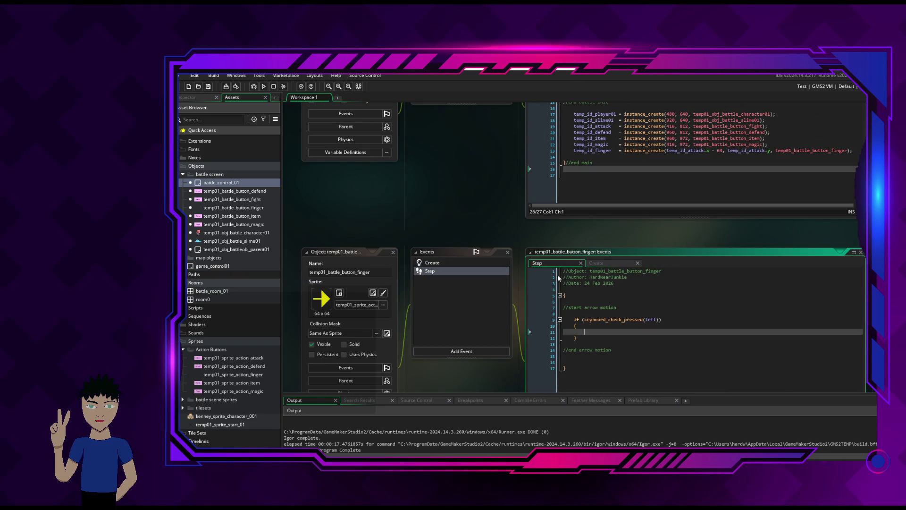
click(614, 262)
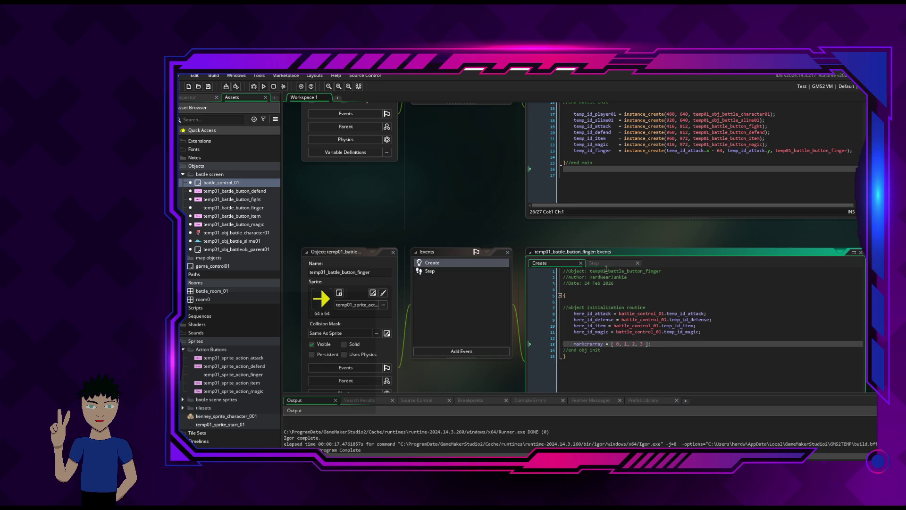
click(606, 271)
click(608, 264)
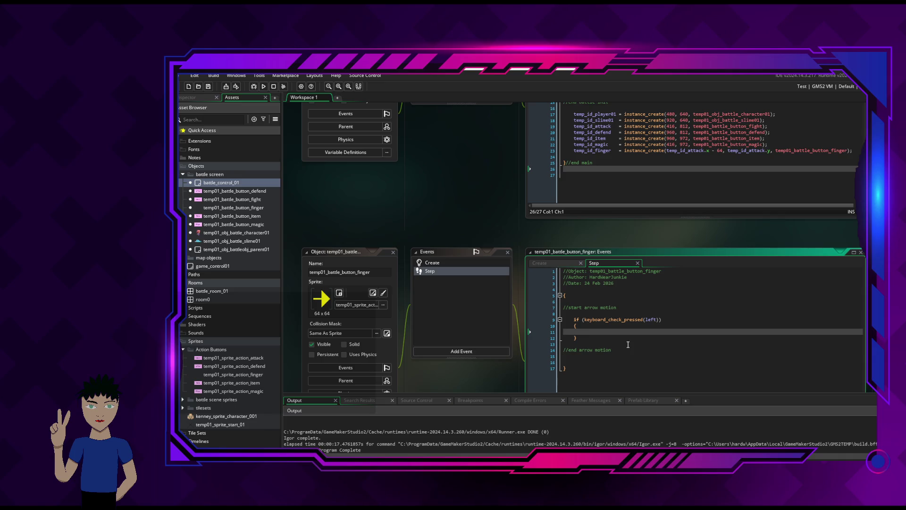
Nest if (markerarray == 0) with empty braces inside the keyboard_check_pressed(left) block.
key(Return)
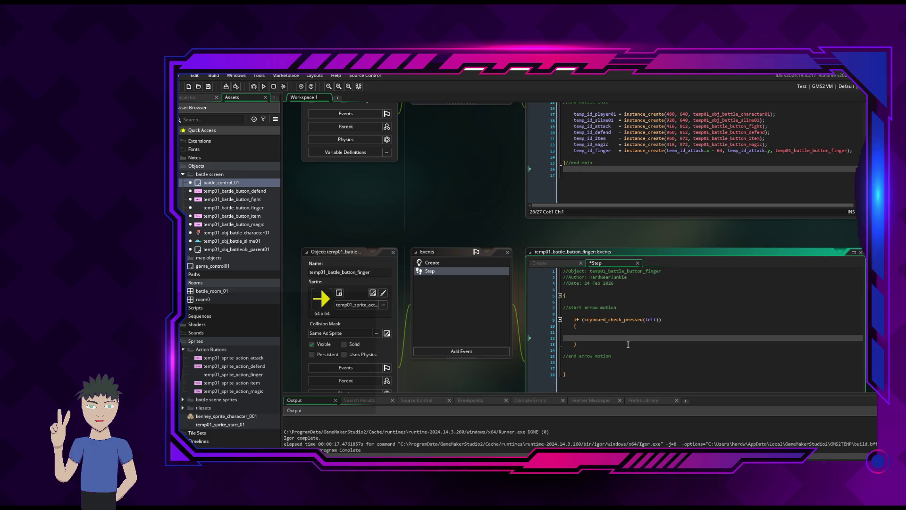
text(if (markera)
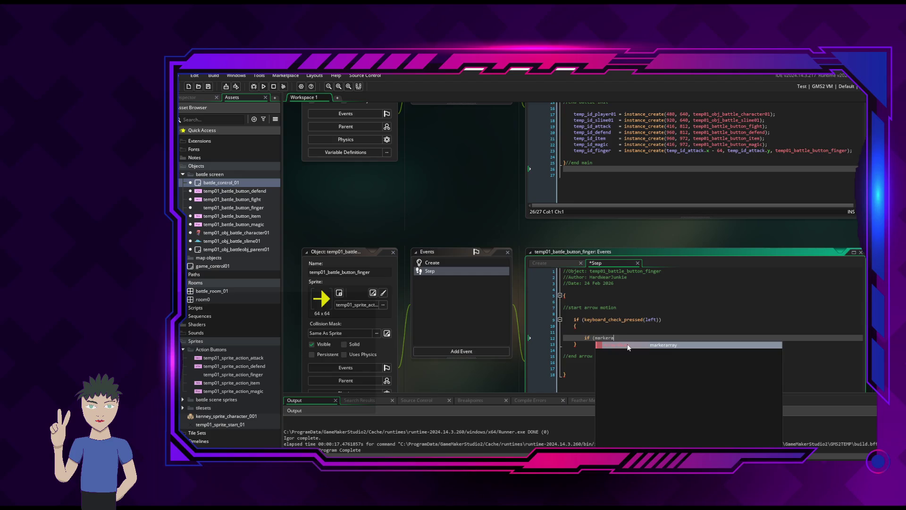
key(Return)
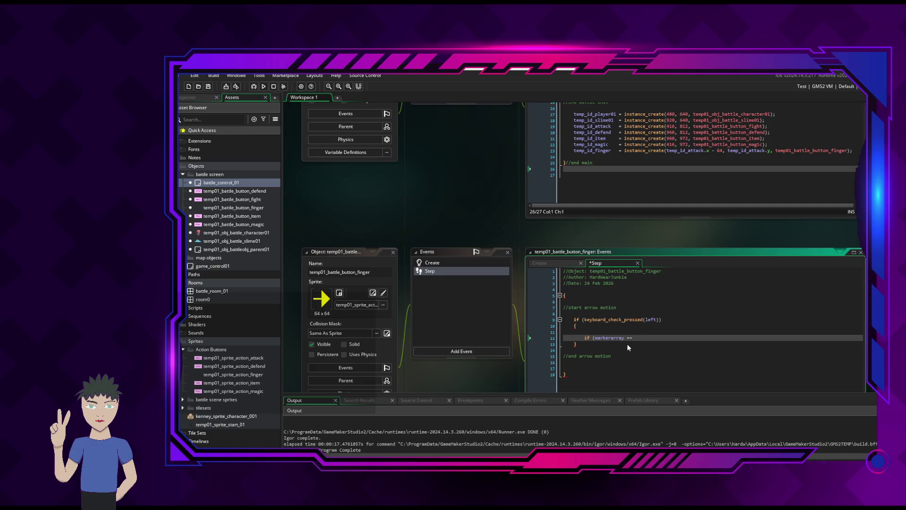
text( 0)
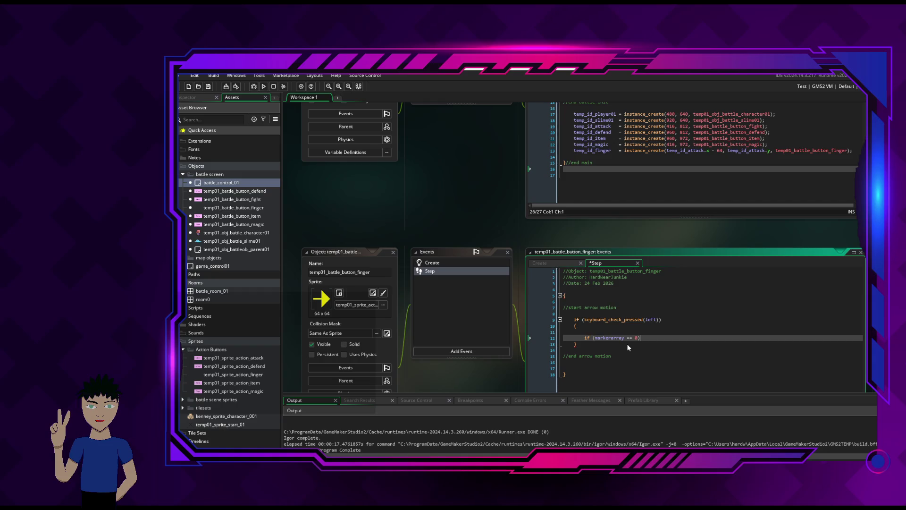
key(Return)
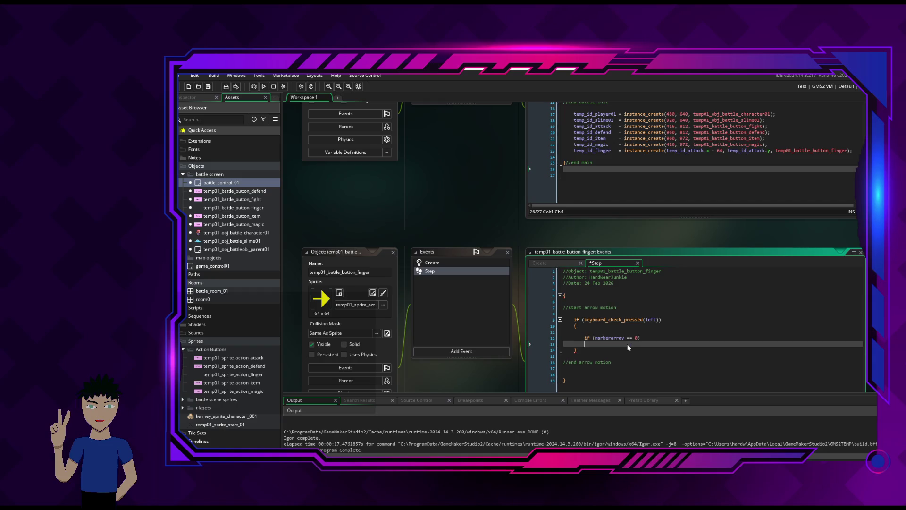
text({)
key(Return)
key(Return)
key(BackSpace)
key(Up)
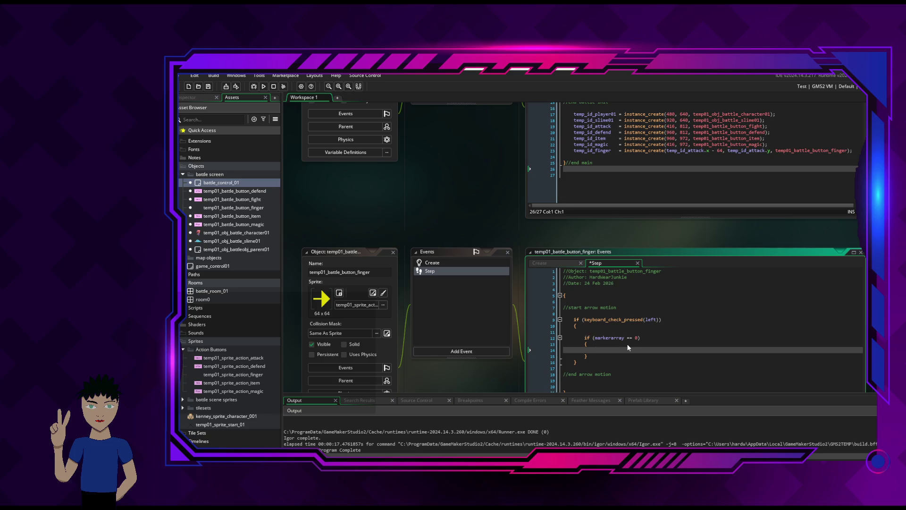
Change the outer condition to keyboard_check_pressed(left) || keyboard_check_pressed(right).
click(659, 320)
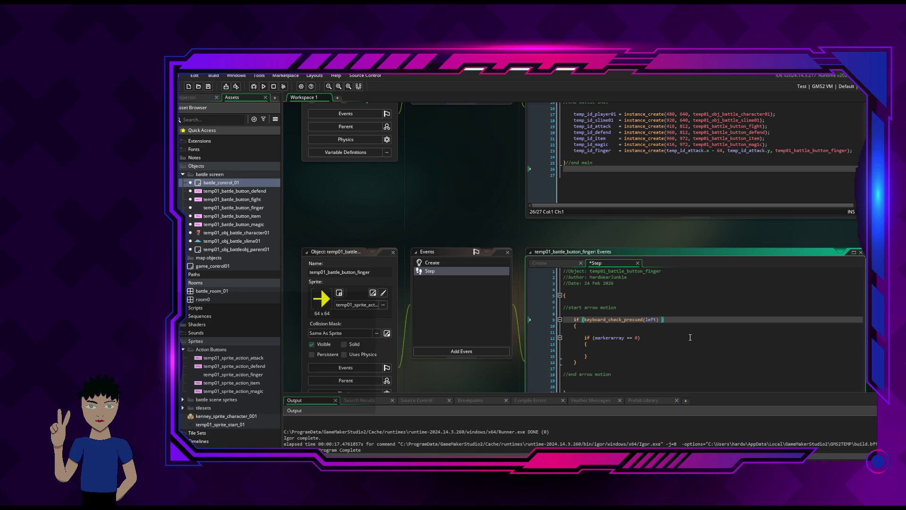
text(||)
click(585, 320)
mouse_move(662, 320)
mouse_down()
mouse_move(601, 321)
mouse_move(662, 320)
mouse_up()
key(ctrl+c)
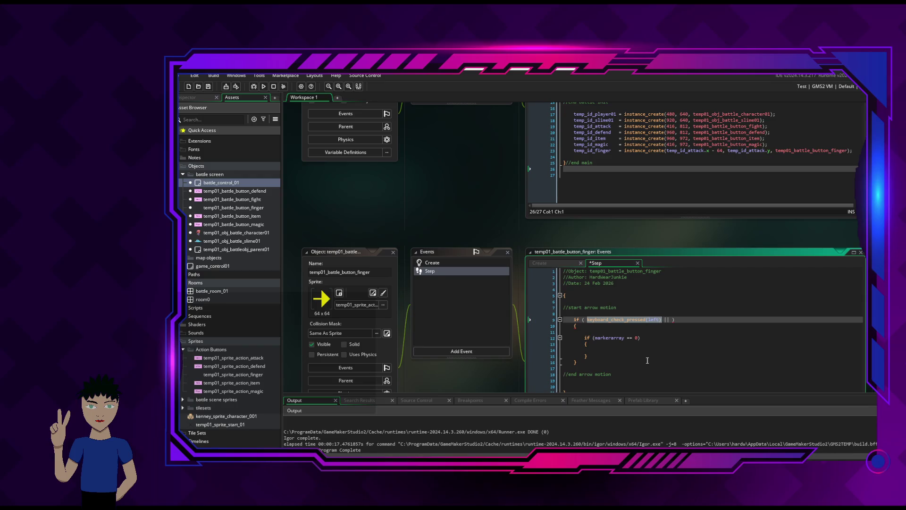
click(673, 320)
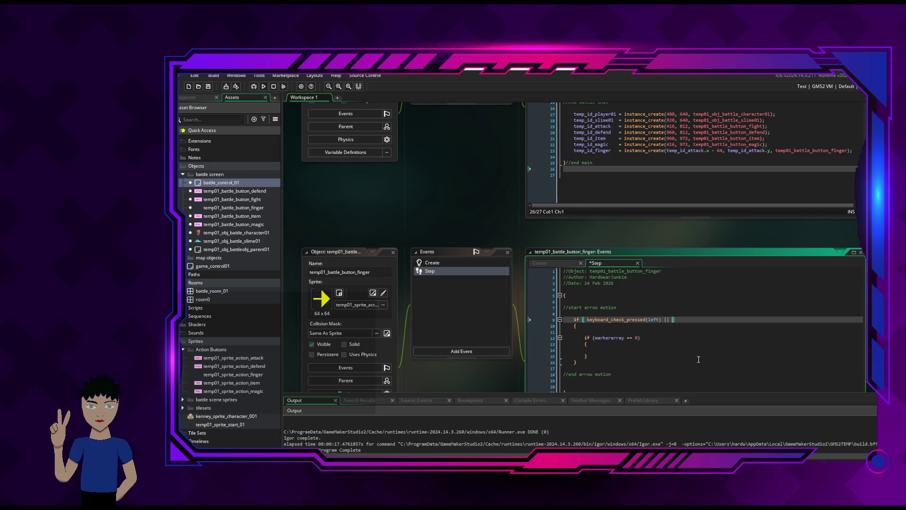
key(ctrl+v)
double_click(742, 321)
text(right)
click(704, 339)
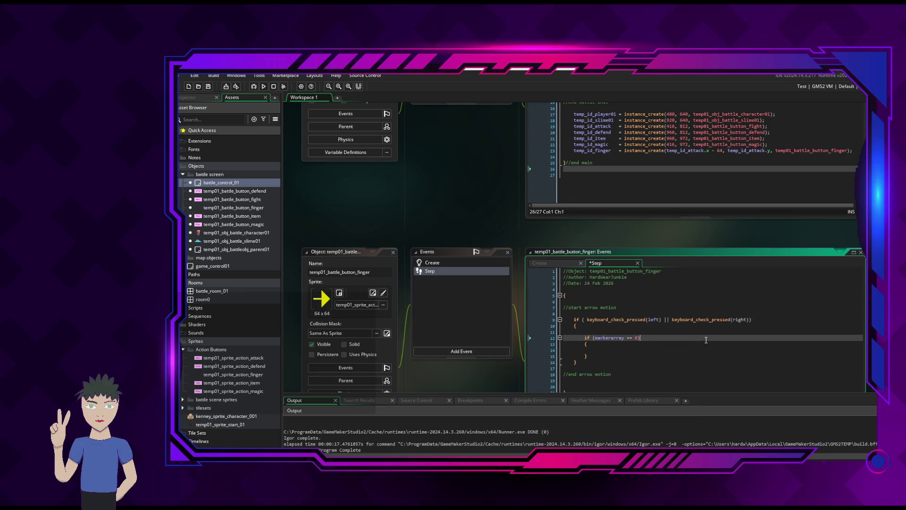
click(748, 321)
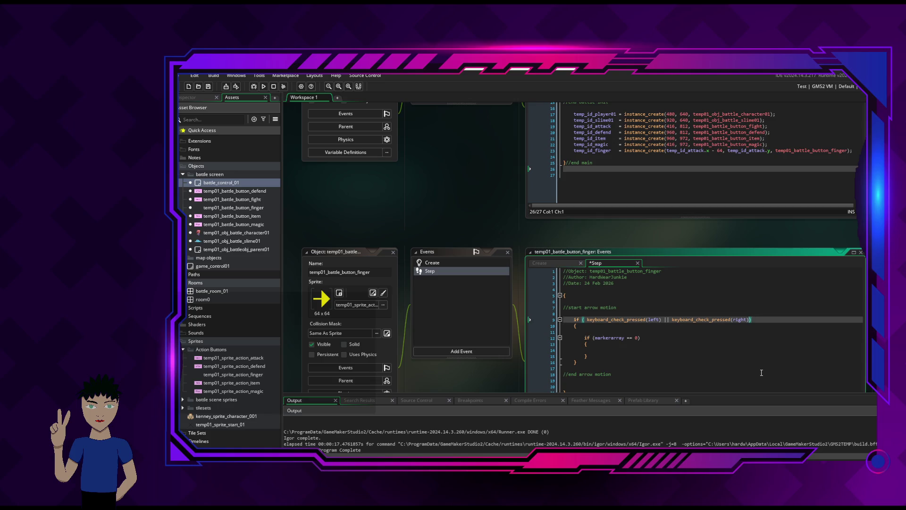
click(655, 338)
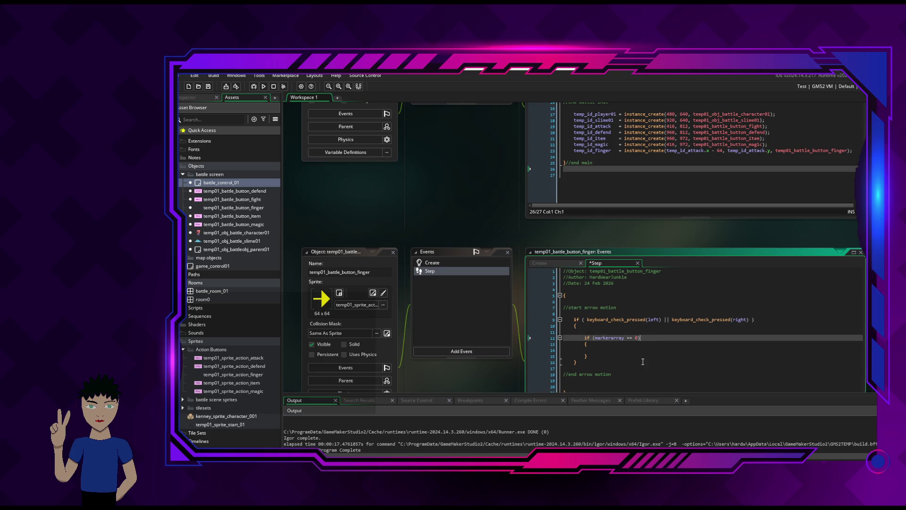
click(616, 349)
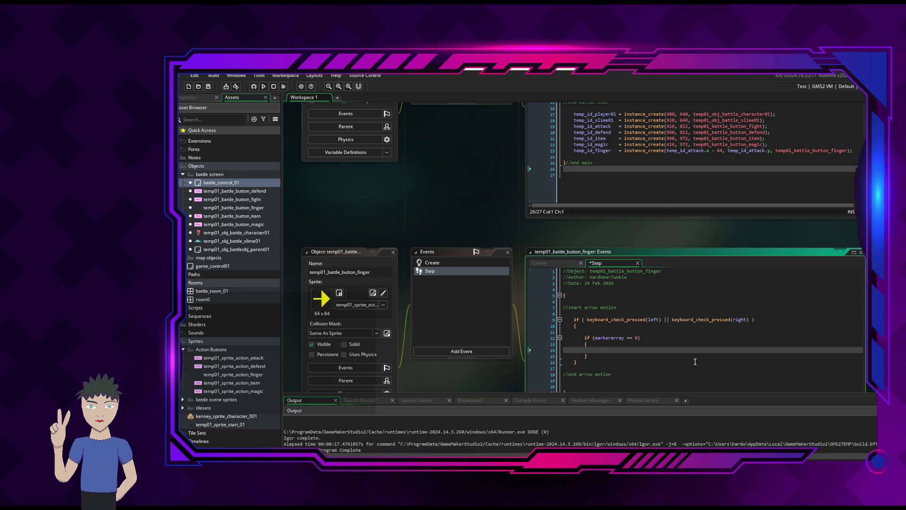
Type markerarray == 1; as the body of the markerarray == 0 check.
text(markerarra)
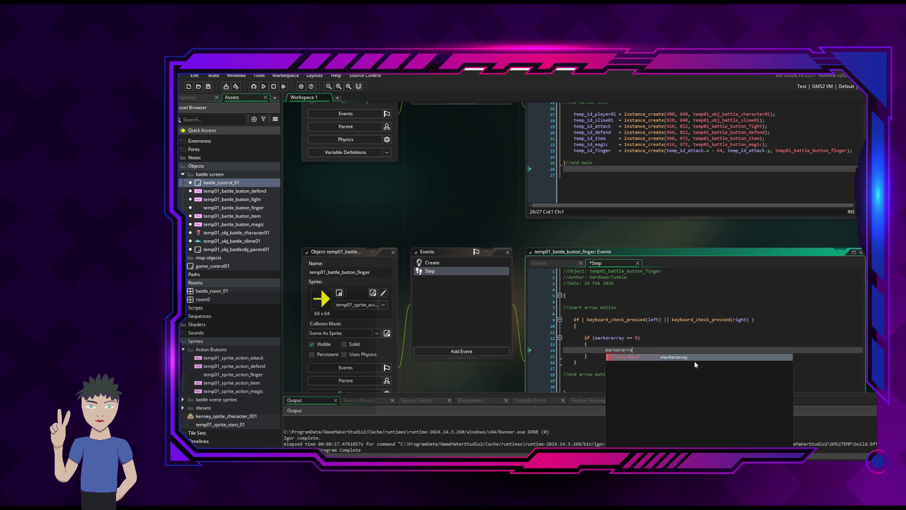
key(Return)
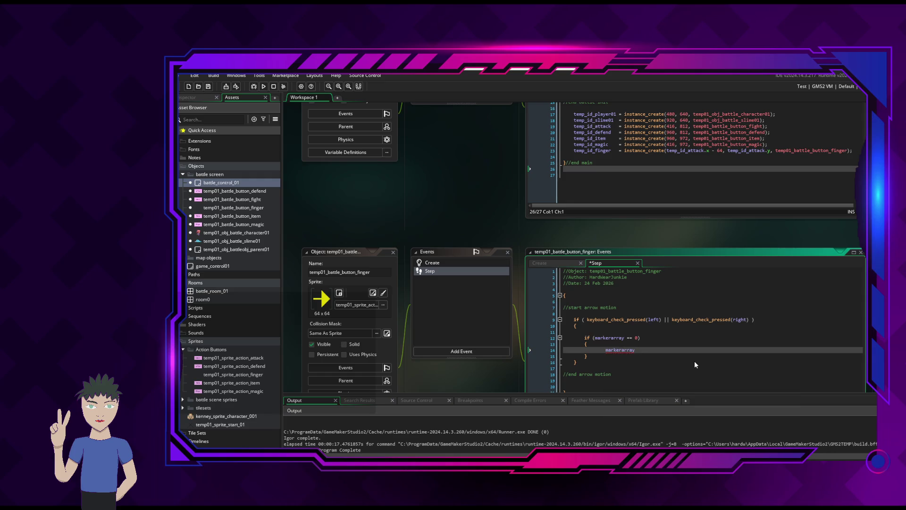
text( == 1)
text(;)
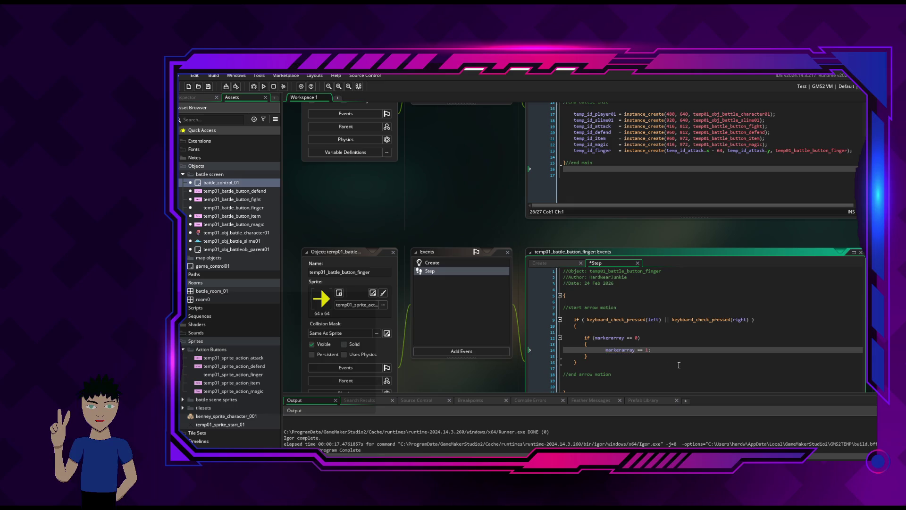
Remove the braces around markerarray == 1; and tidy its indentation and blank lines.
click(604, 345)
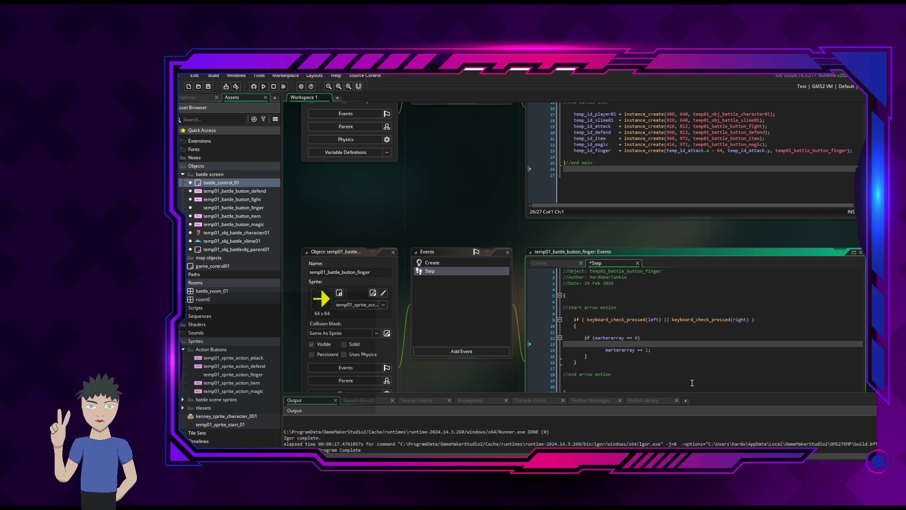
key(Down)
key(Down)
key(BackSpace)
key(Up)
key(Up)
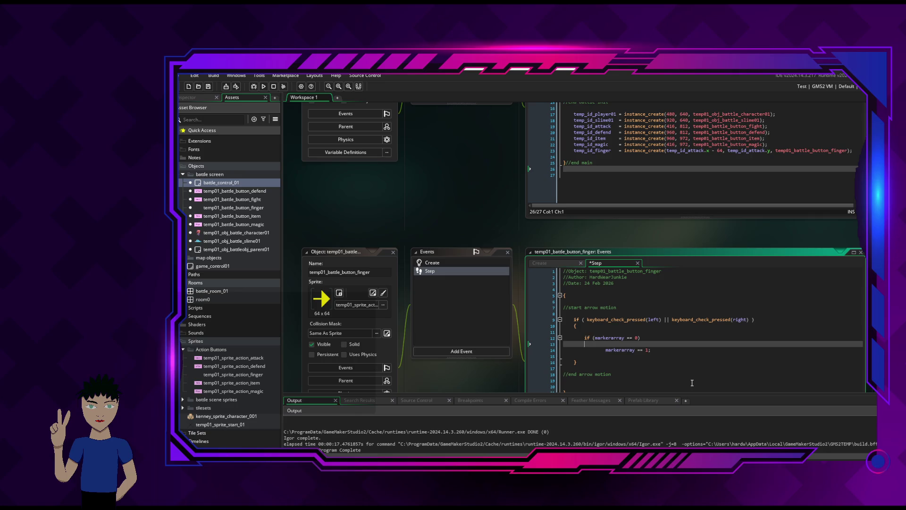
key(Delete)
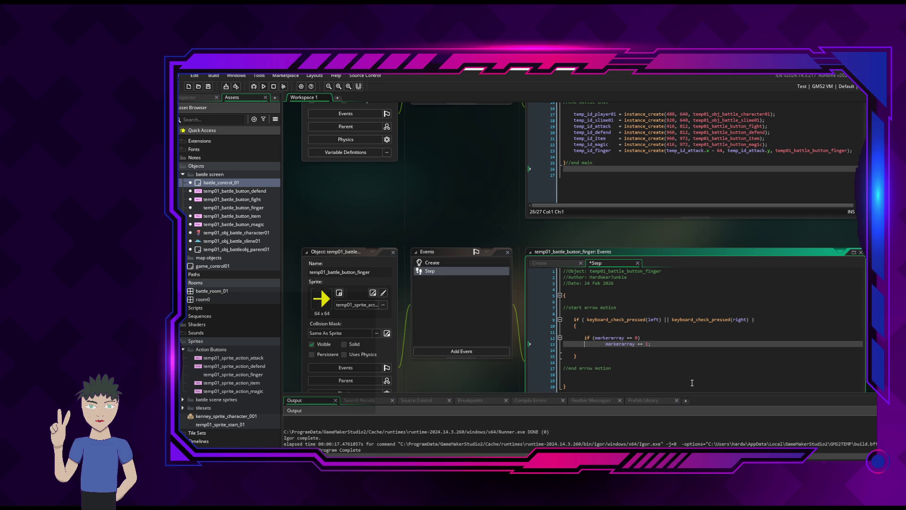
key(Delete)
key(Delete)
key(Tab)
click(660, 356)
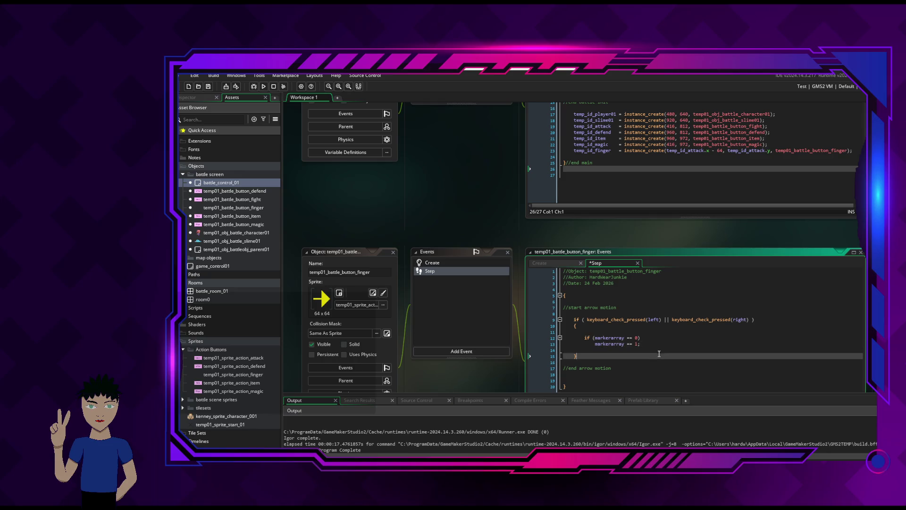
key(Up)
key(Return)
key(BackSpace)
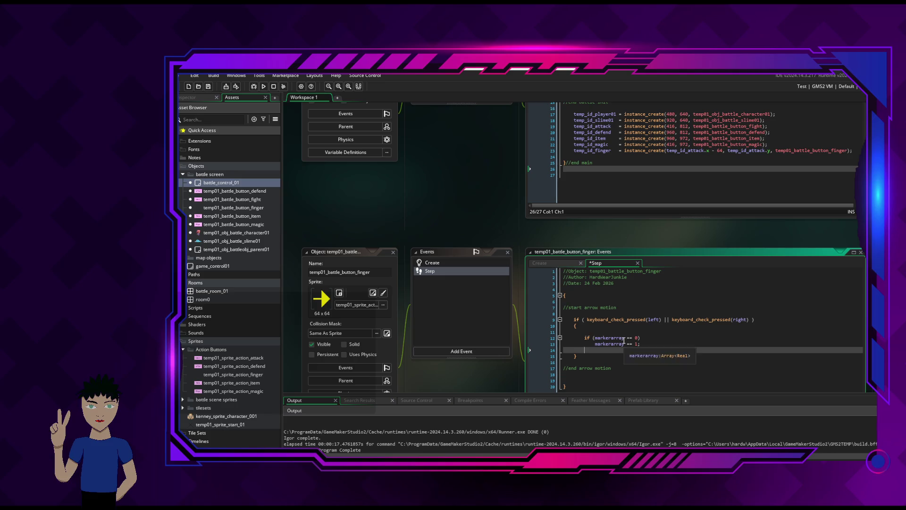
Duplicate the check below it and edit the copy to if (markerarray == 1) markerarray == 0;.
drag(584, 338, 618, 345)
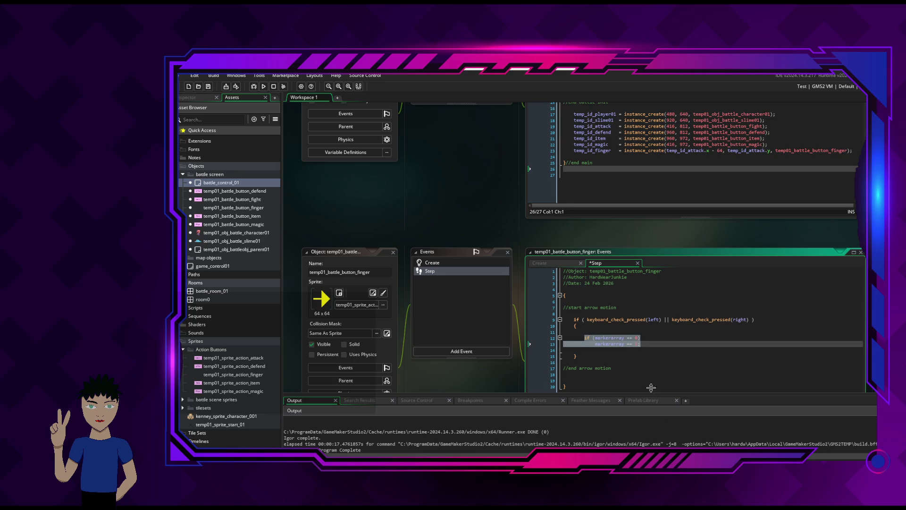
click(665, 345)
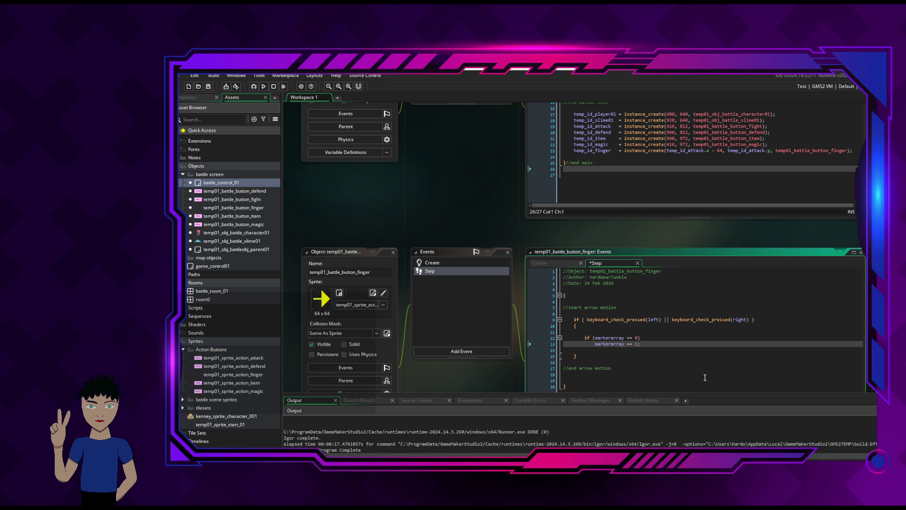
key(Return)
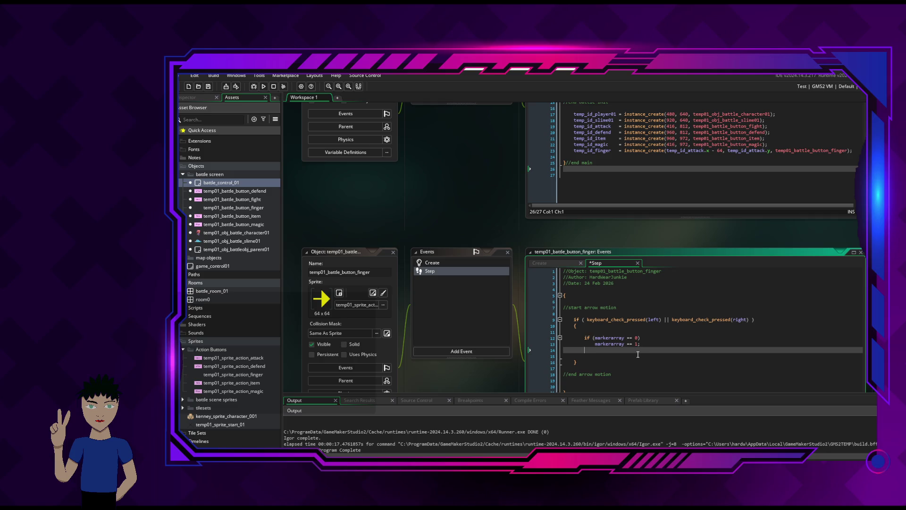
drag(585, 338, 640, 345)
key(ctrl+c)
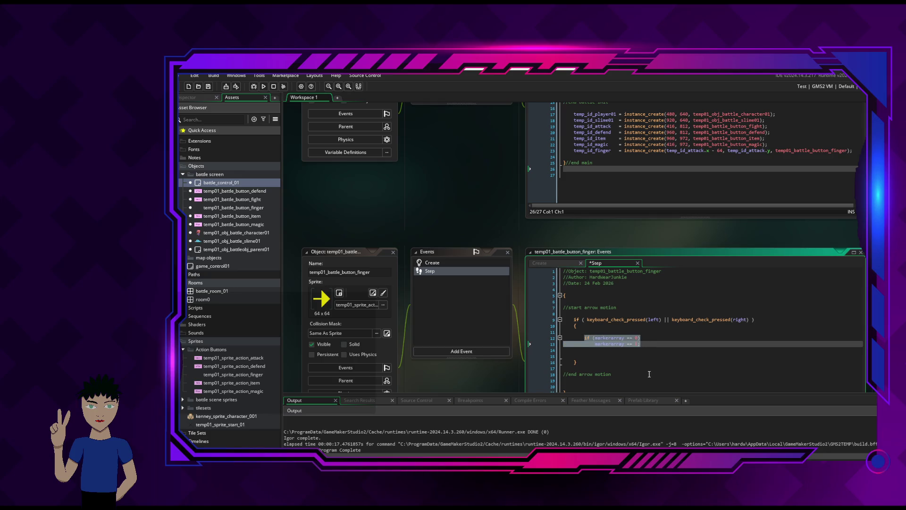
click(584, 350)
key(ctrl+v)
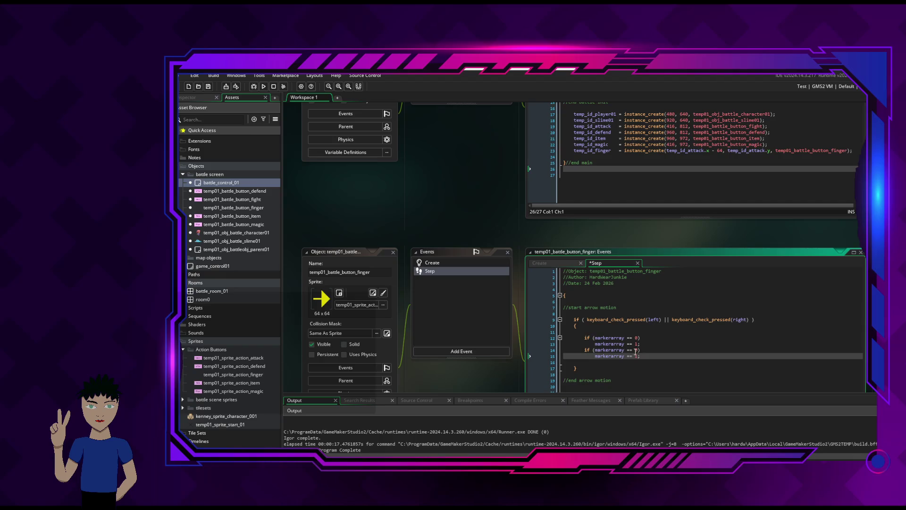
double_click(635, 350)
text(1)
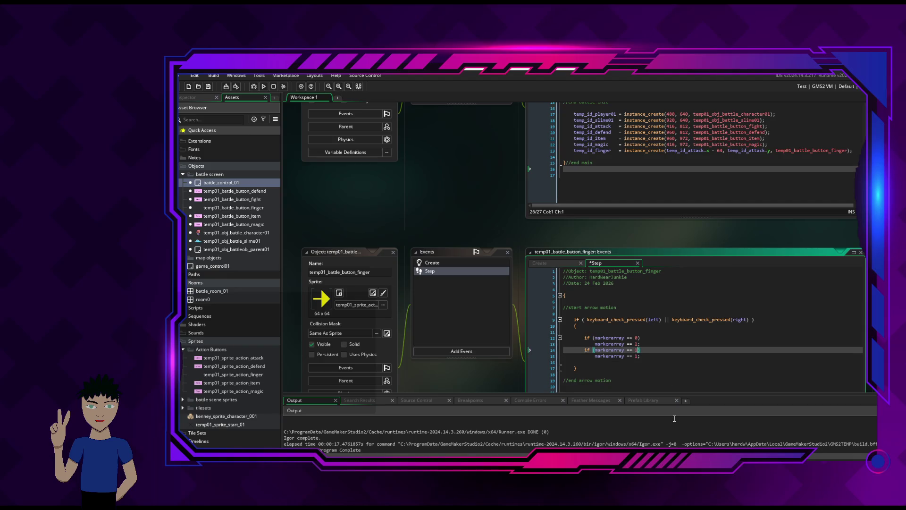
double_click(637, 356)
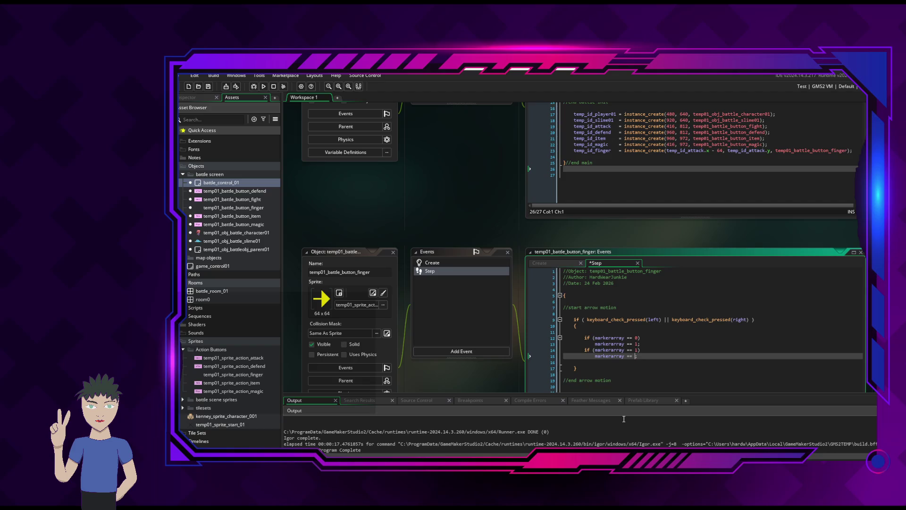
text(0;)
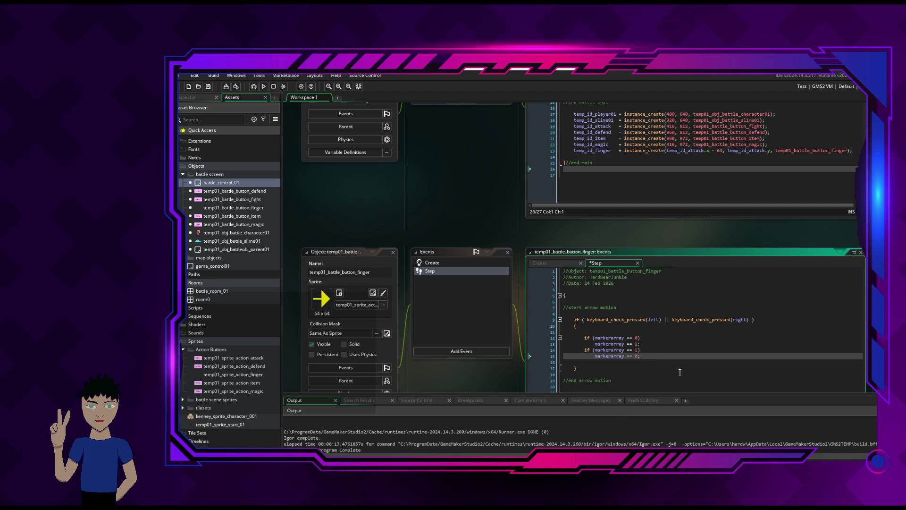
key(Return)
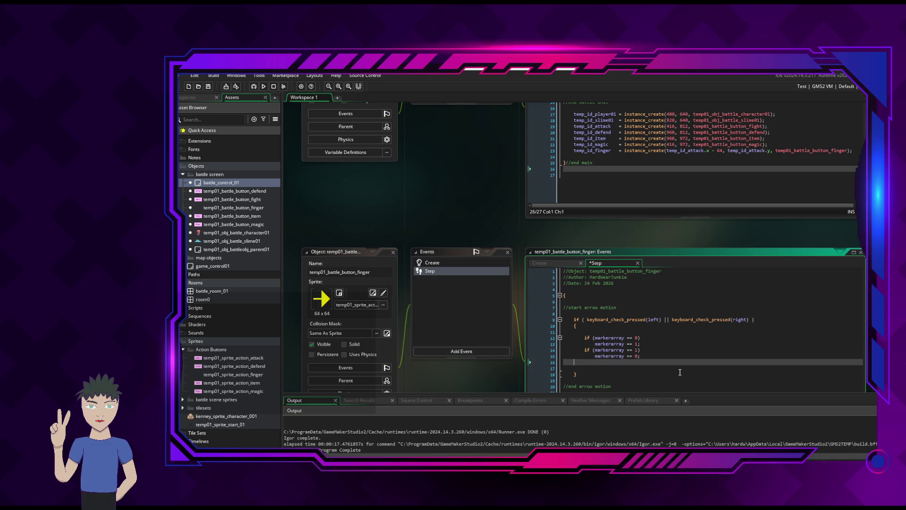
key(ctrl+z)
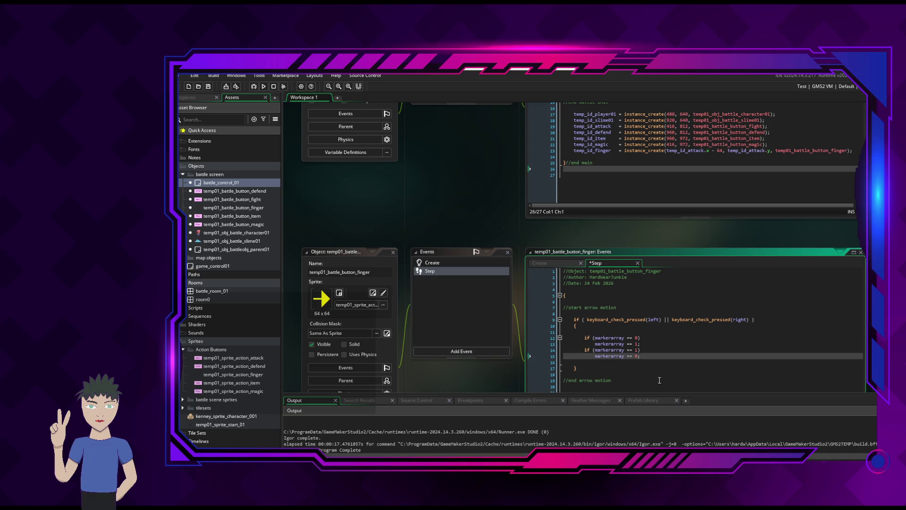
click(699, 333)
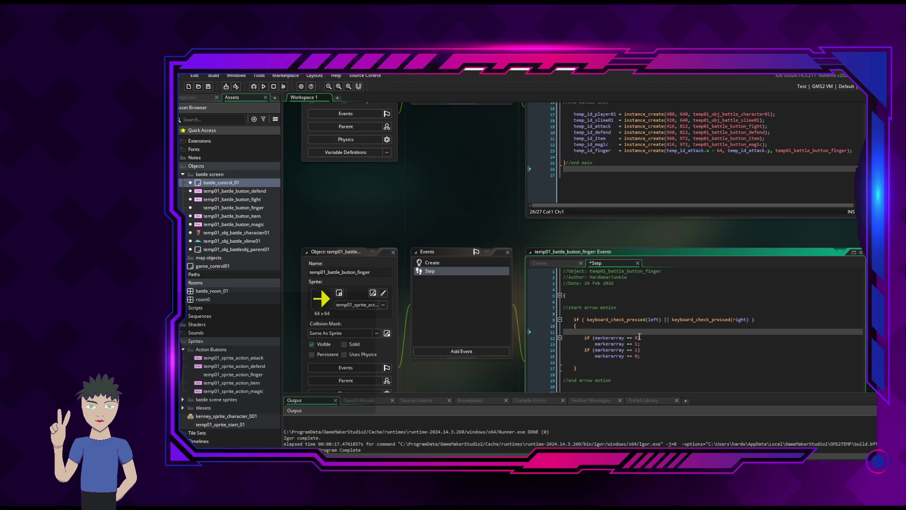
click(638, 339)
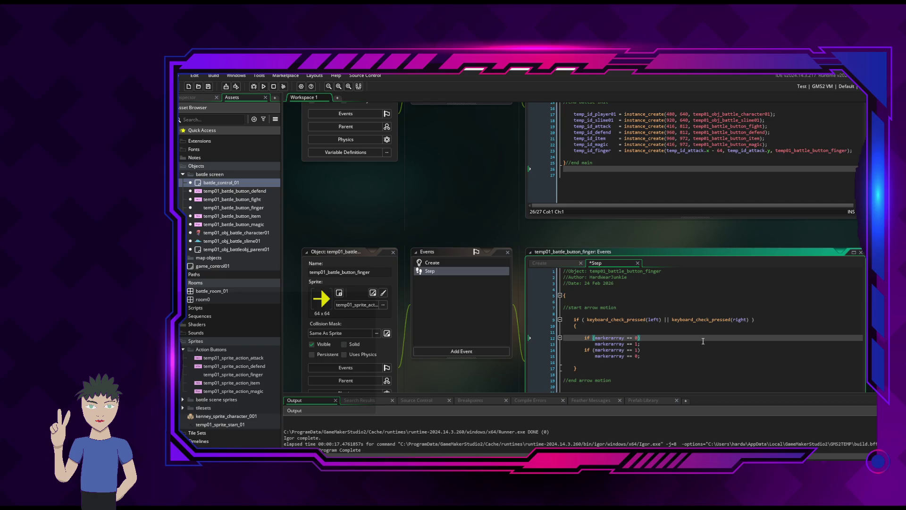
click(638, 344)
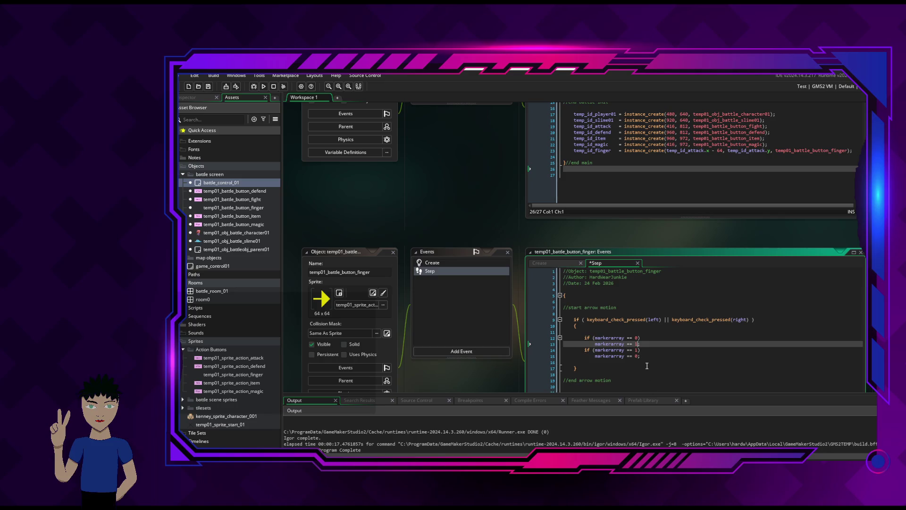
click(647, 367)
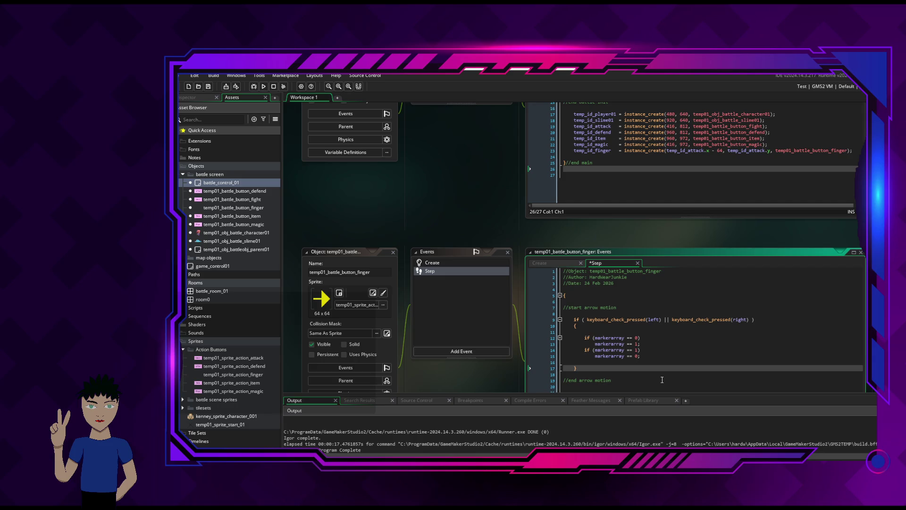
Paste a third check and edit it to if (markerarray == 2) markerarray == 3;.
click(654, 358)
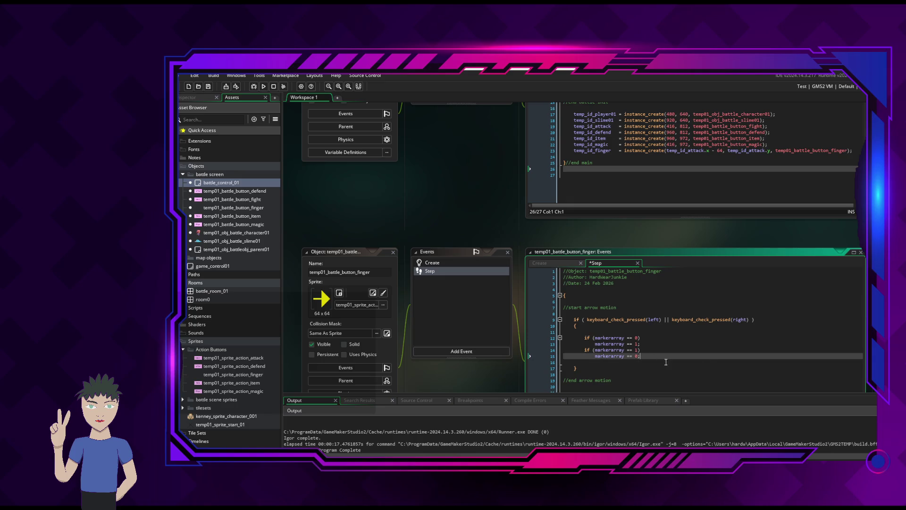
key(Return)
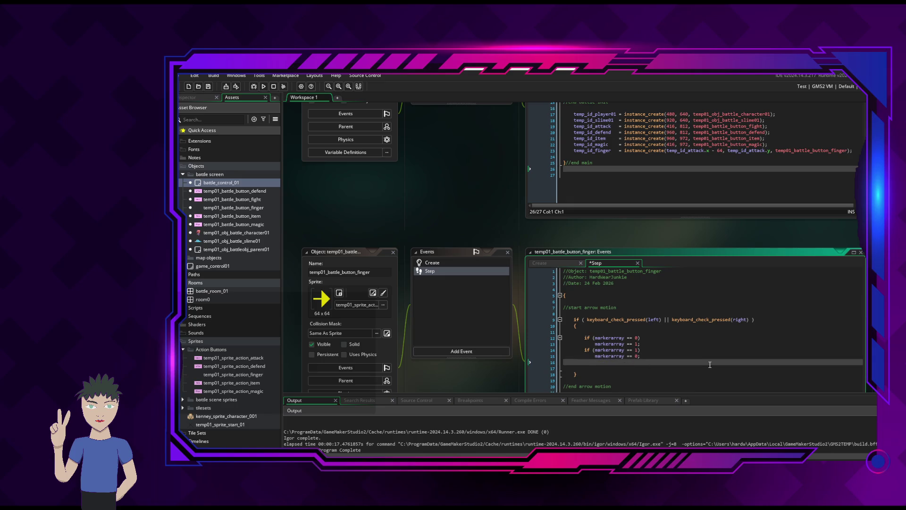
key(ctrl+v)
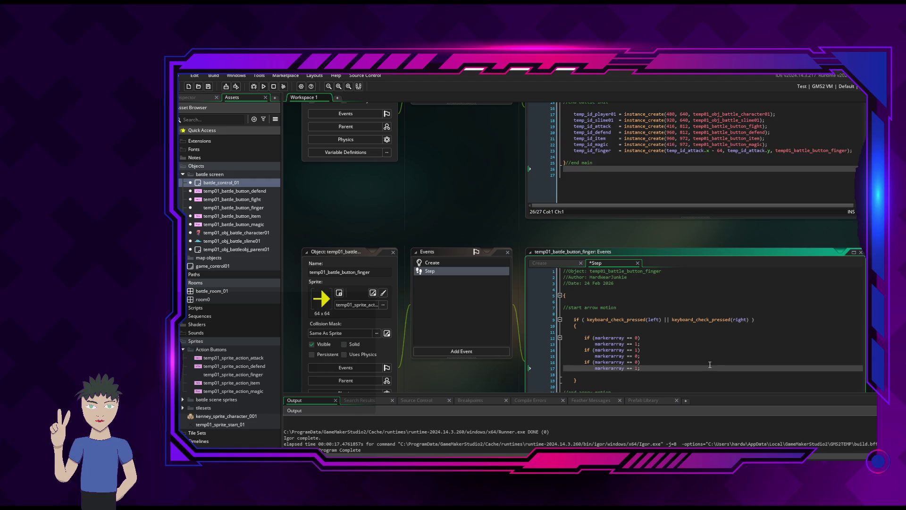
click(640, 362)
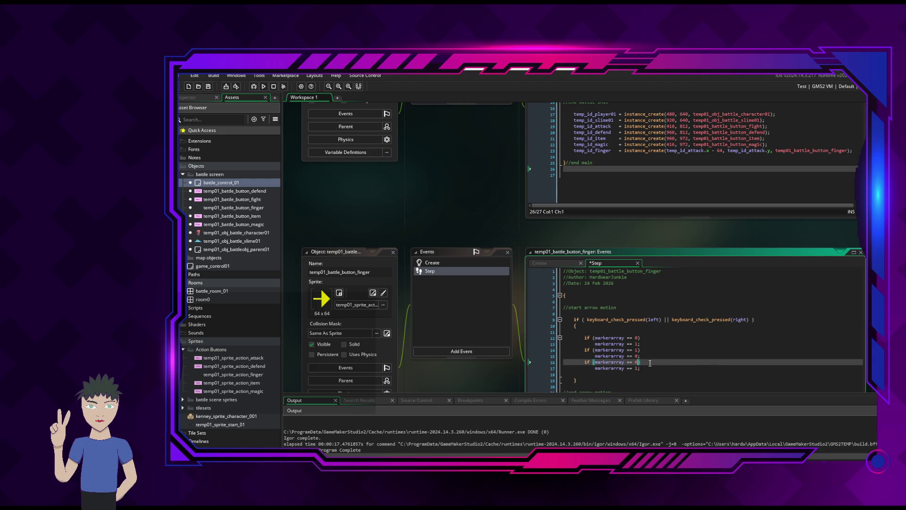
key(BackSpace)
text(2)
key(Down)
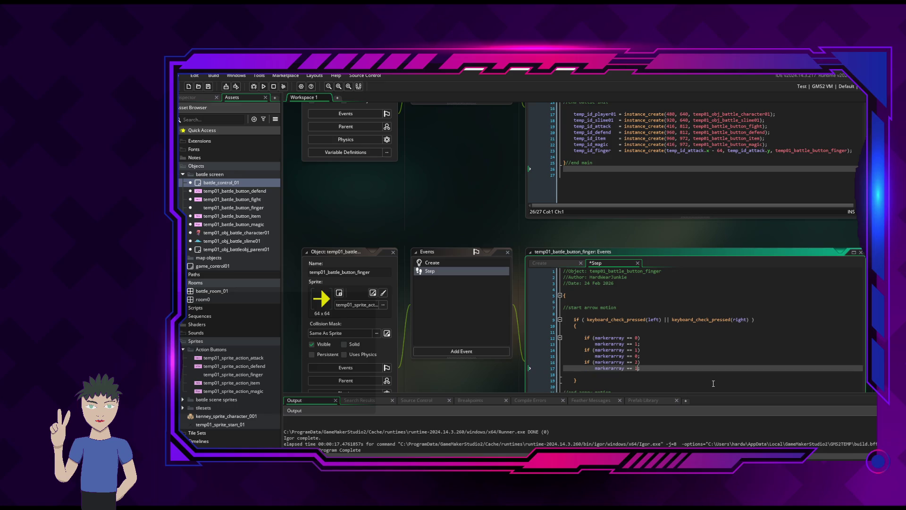
key(BackSpace)
text(3)
Add a fourth check reading if (markerarray == 3) markerarray == 2;.
click(656, 367)
key(Return)
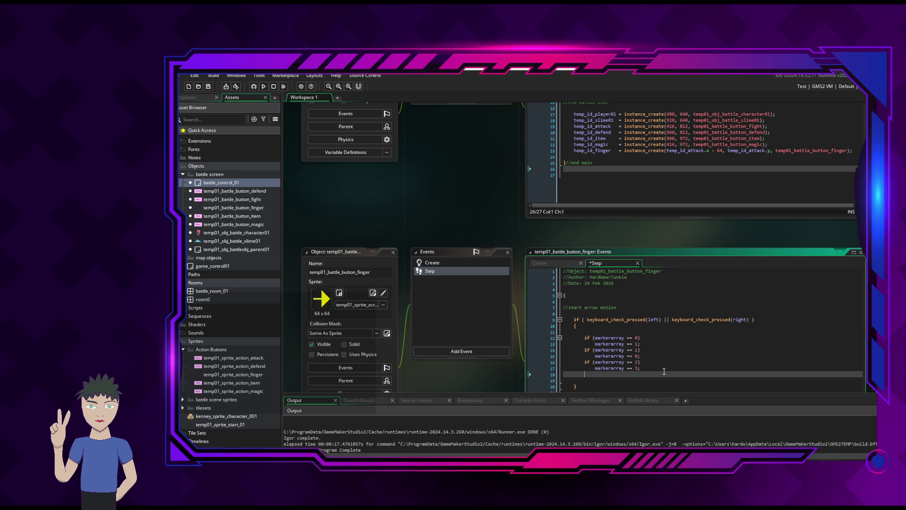
key(ctrl+v)
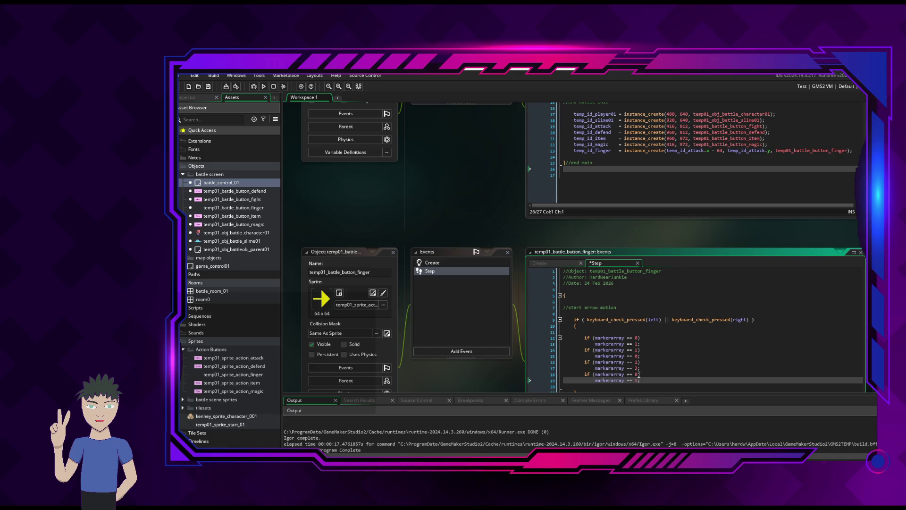
click(638, 374)
key(BackSpace)
text(3)
key(Down)
key(BackSpace)
text(2)
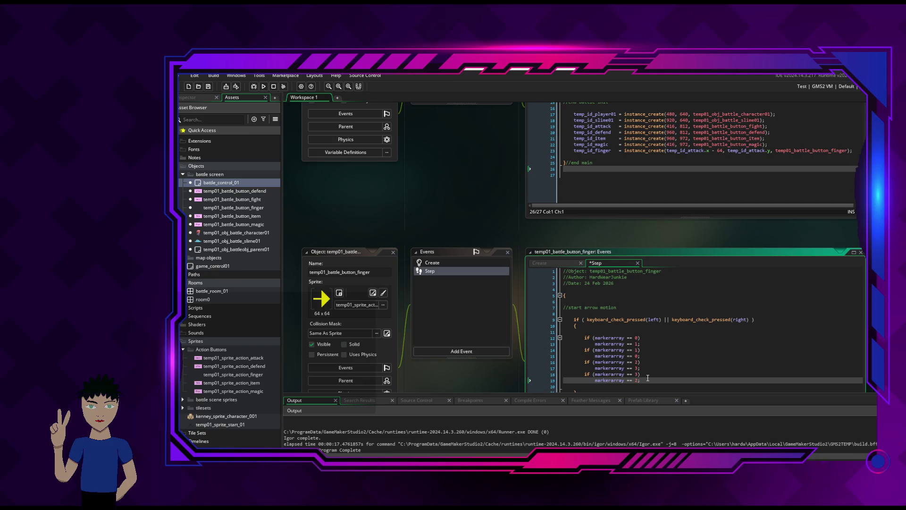
click(651, 338)
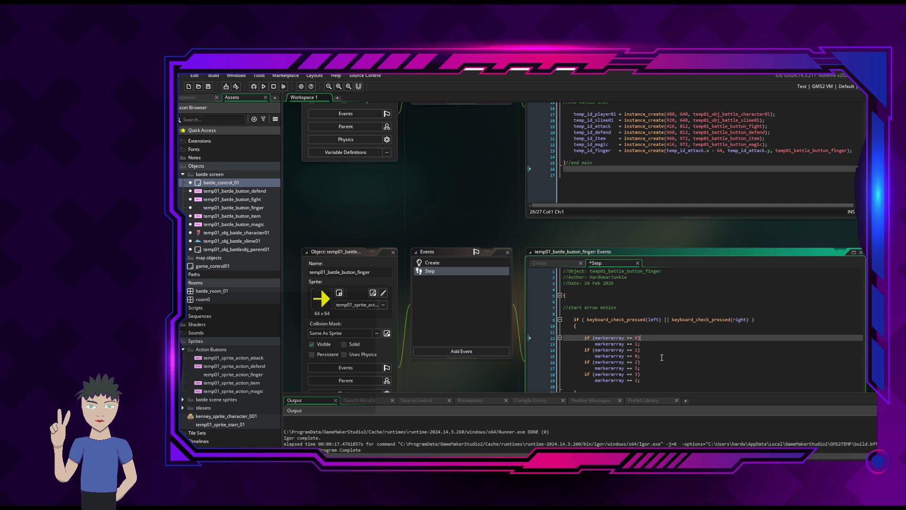
scroll(662, 357, down, 2)
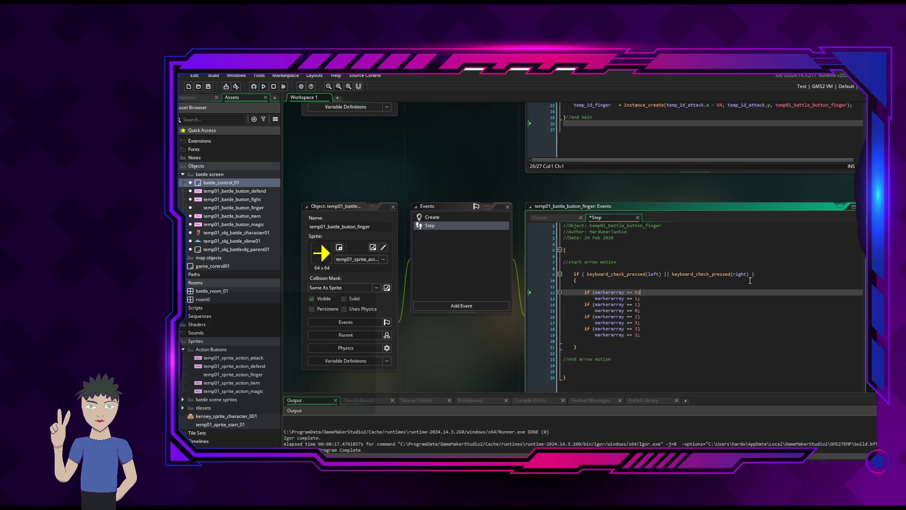
Duplicate the whole arrow key-check if-block below the original.
drag(574, 273, 578, 347)
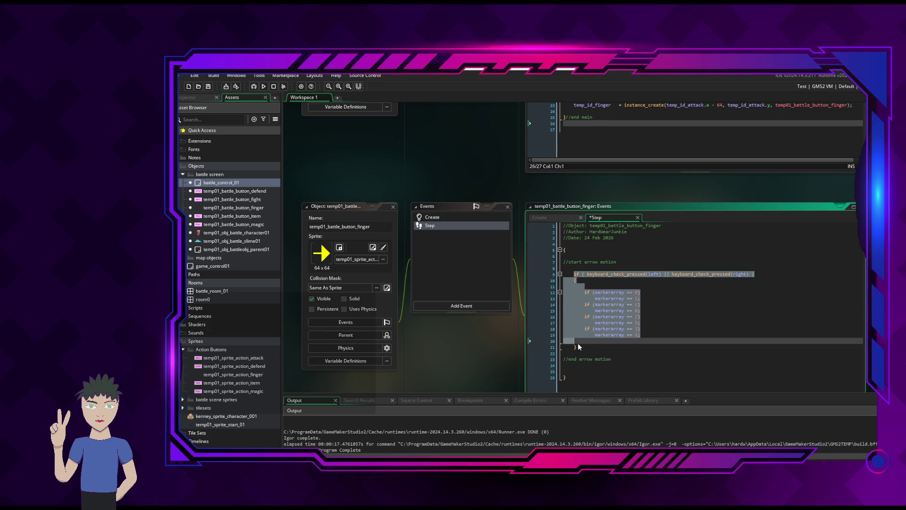
click(574, 274)
mouse_move(574, 278)
mouse_down()
mouse_move(586, 352)
mouse_move(578, 347)
mouse_up()
key(ctrl+c)
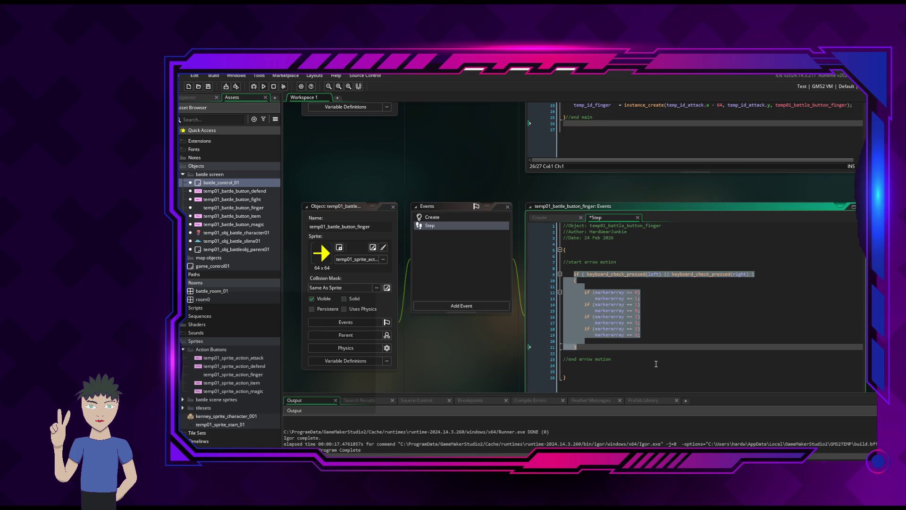
click(612, 347)
key(Return)
key(Return)
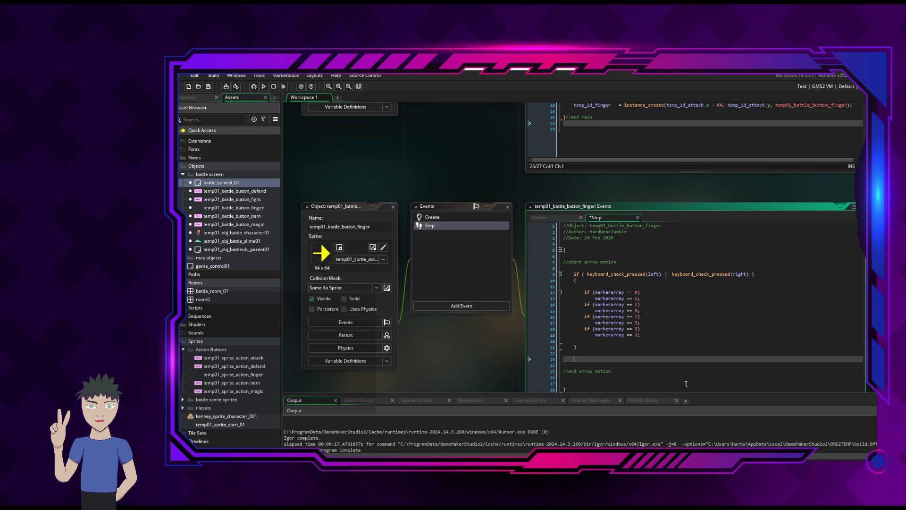
key(ctrl+v)
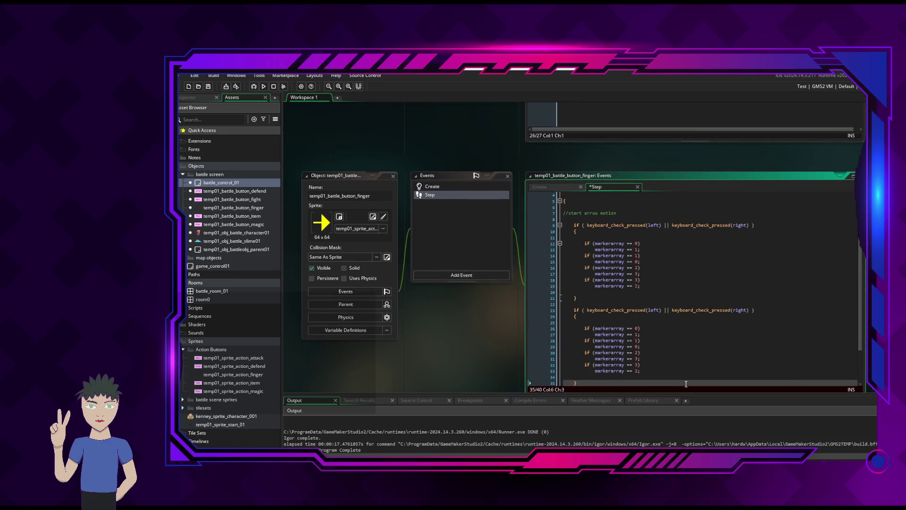
scroll(704, 321, down, 1)
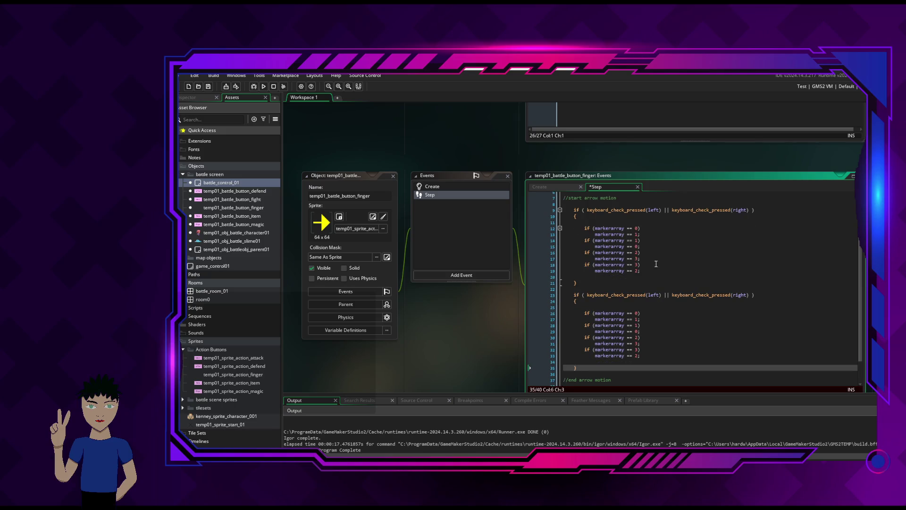
Change the duplicate's markerarray values on lines 27–29 to 2 and 3.
click(635, 313)
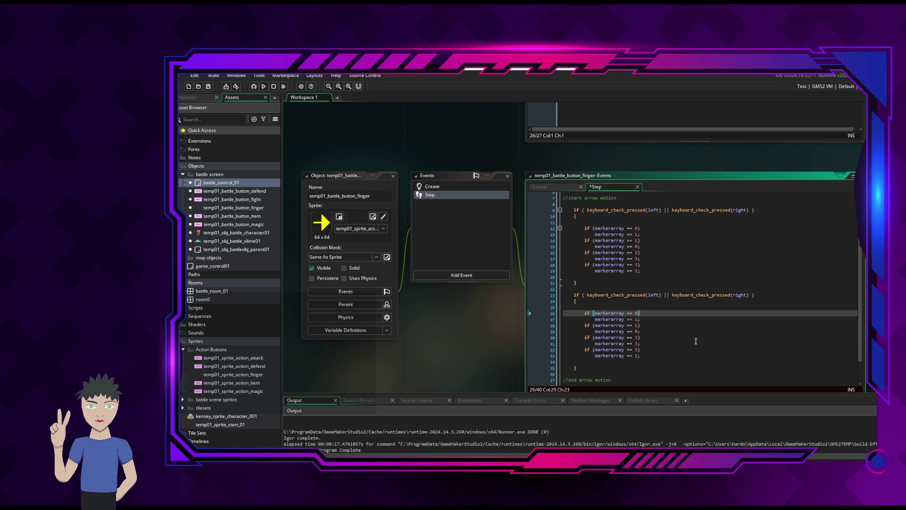
key(Down)
key(BackSpace)
text(3)
key(Down)
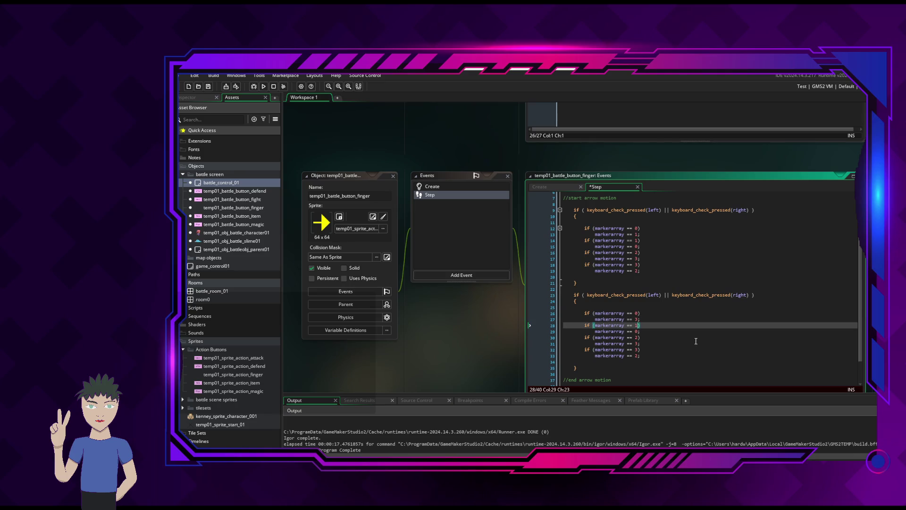
key(Up)
key(BackSpace)
text(2)
key(Down)
key(Down)
key(BackSpace)
text(3)
key(Down)
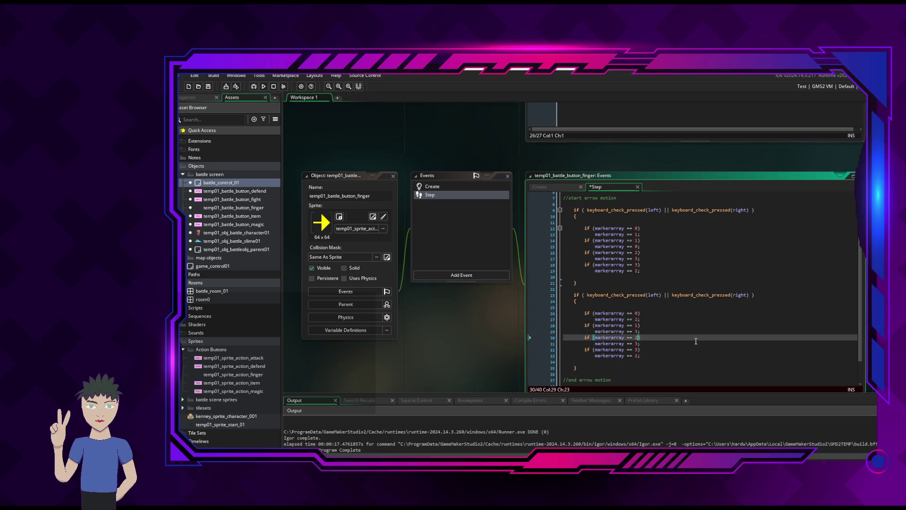
key(Up)
key(Up)
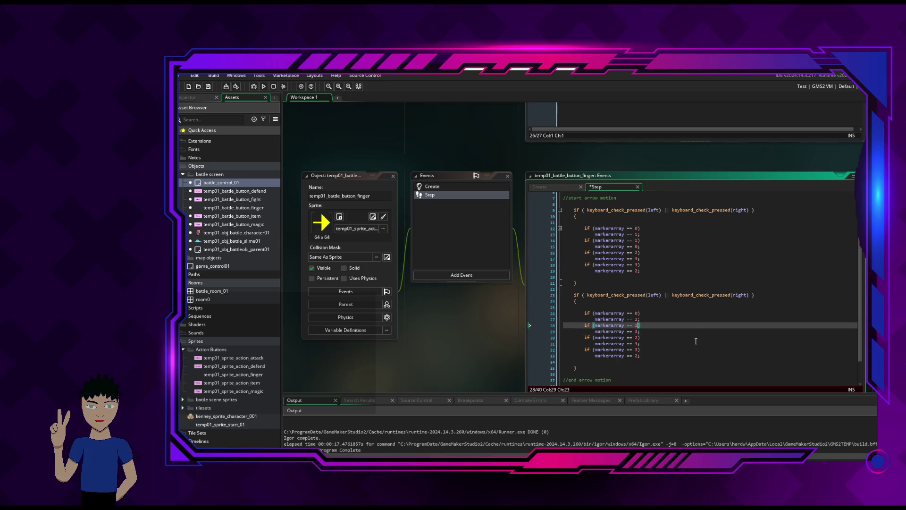
key(BackSpace)
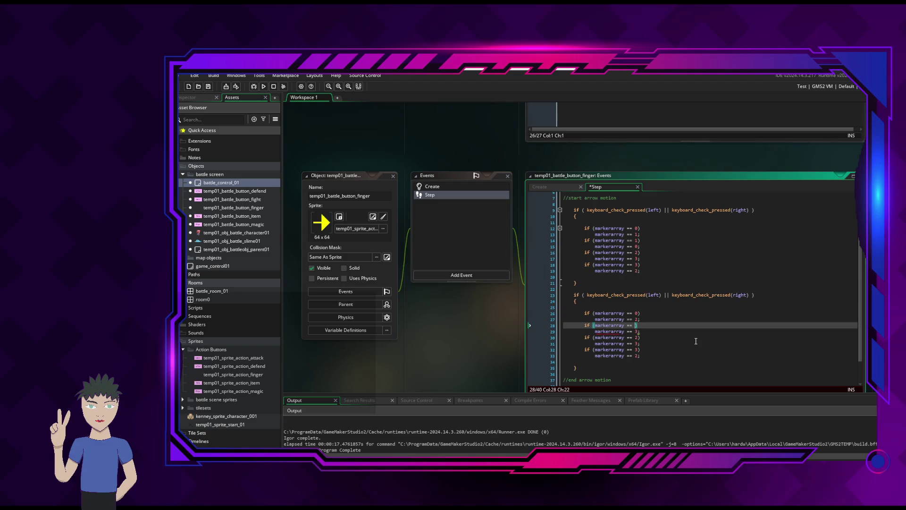
text(2)
key(Down)
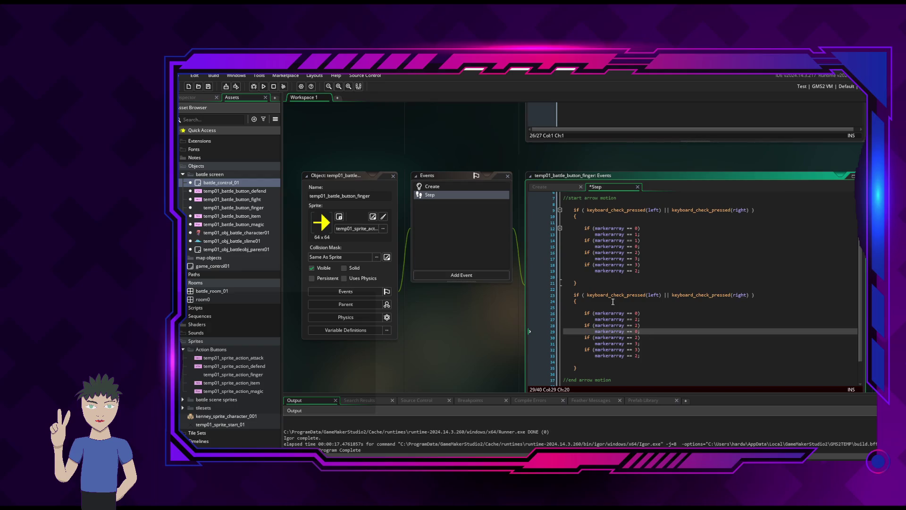
Set the remaining values on lines 30 and 33 to 1 and save the Step code.
key(Down)
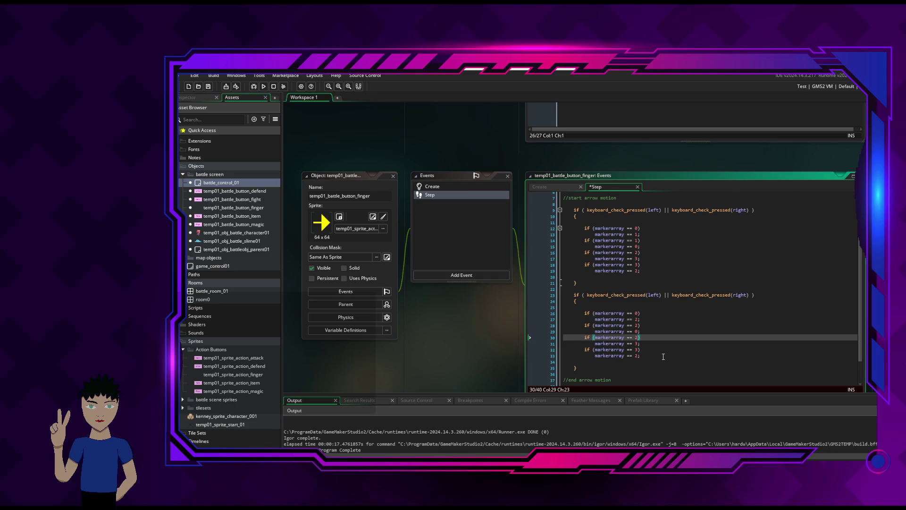
text(1)
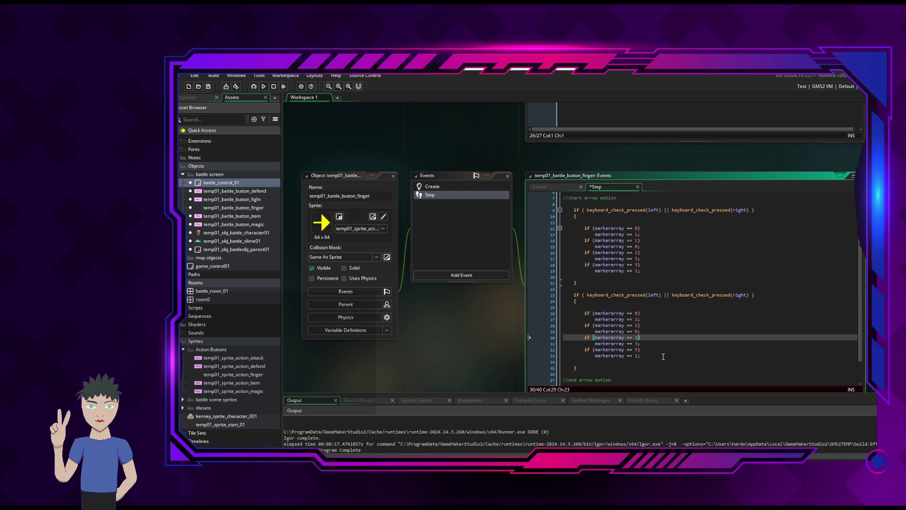
key(Down)
key(Down)
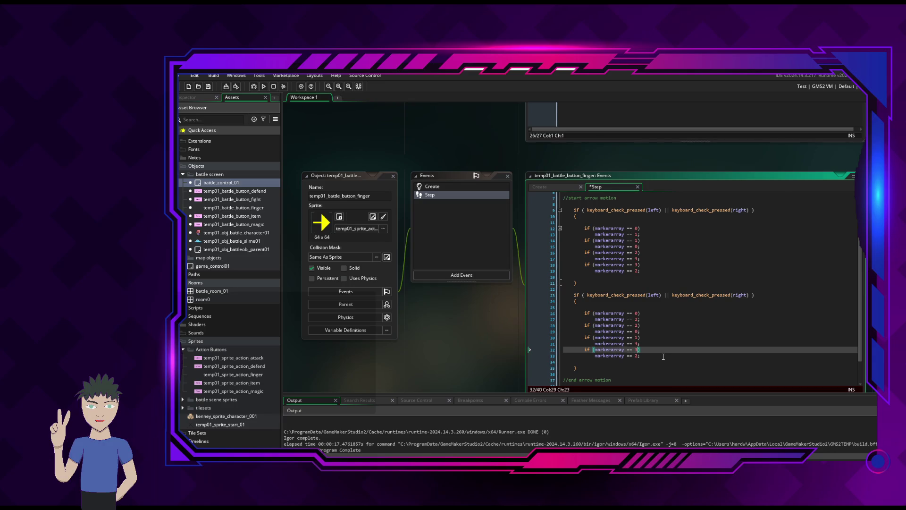
key(Down)
text(1)
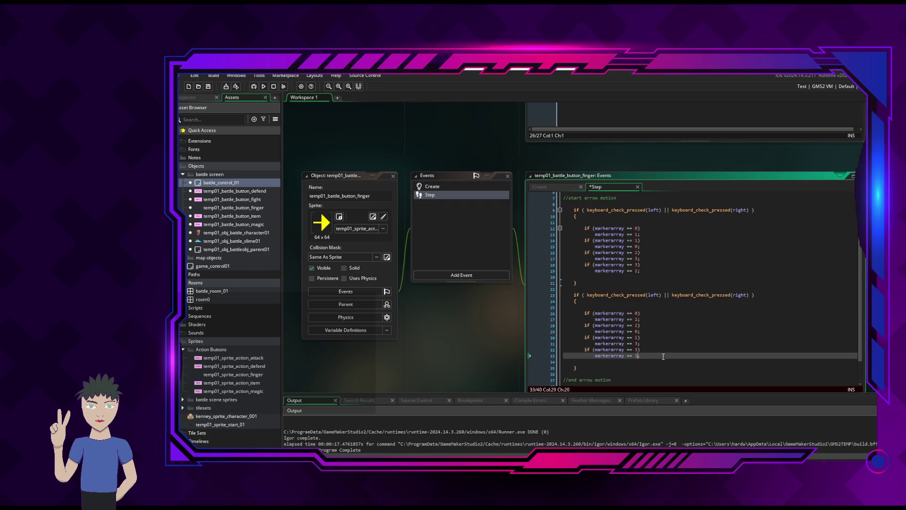
click(689, 331)
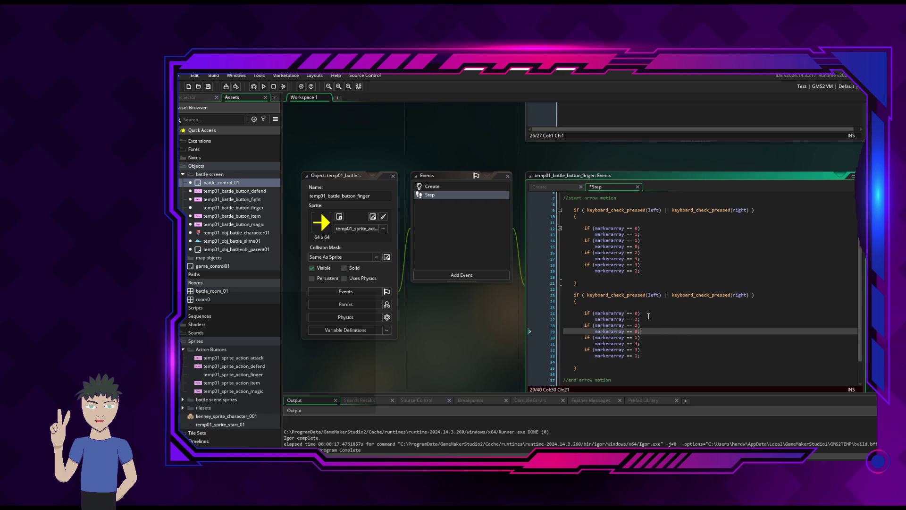
key(ctrl+s)
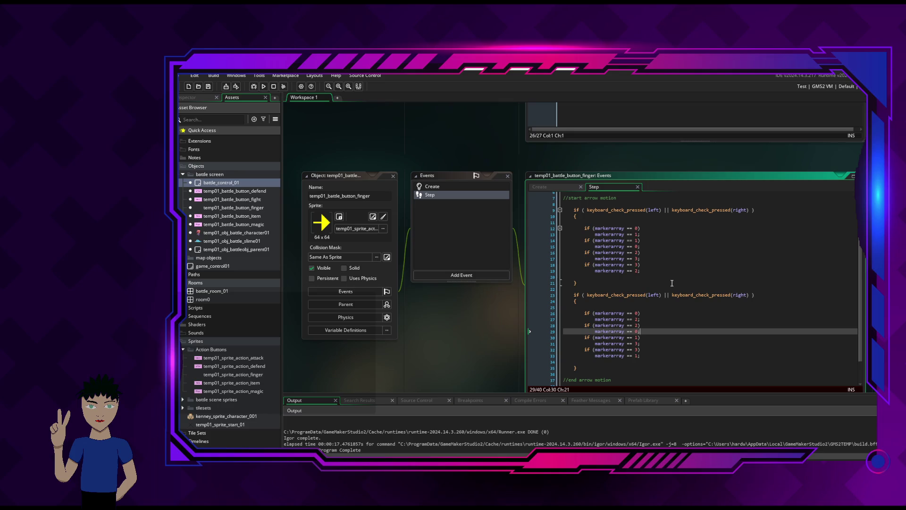
click(632, 196)
Append 'routine' to the start comment and add a '//sub-routine to move instance' comment.
text(r)
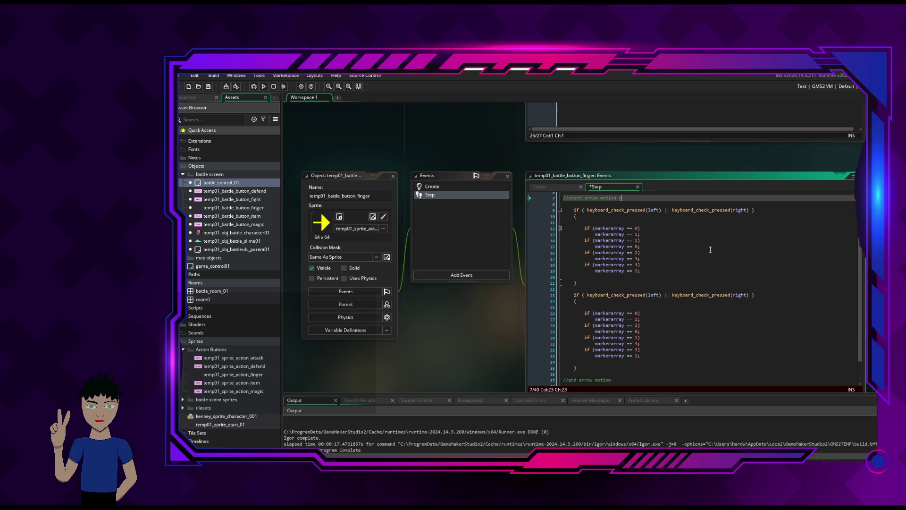
text(outine)
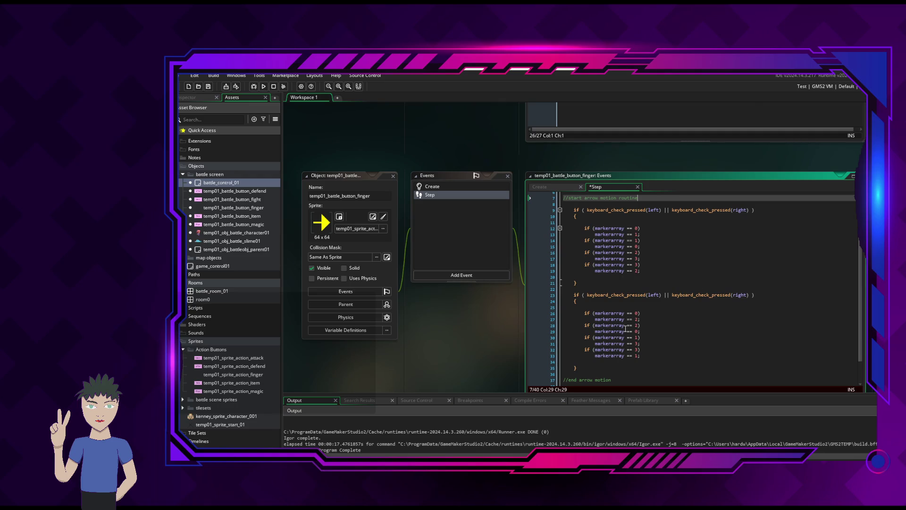
scroll(700, 340, down, 2)
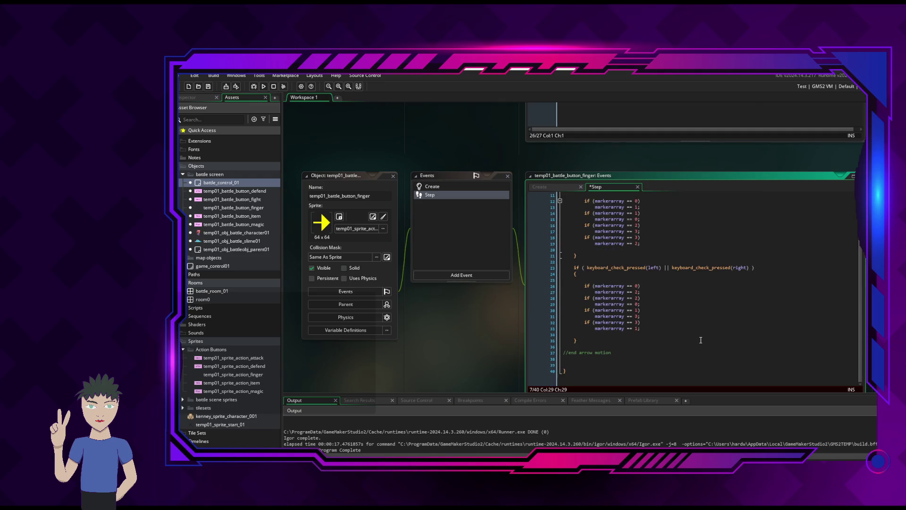
click(641, 343)
key(Return)
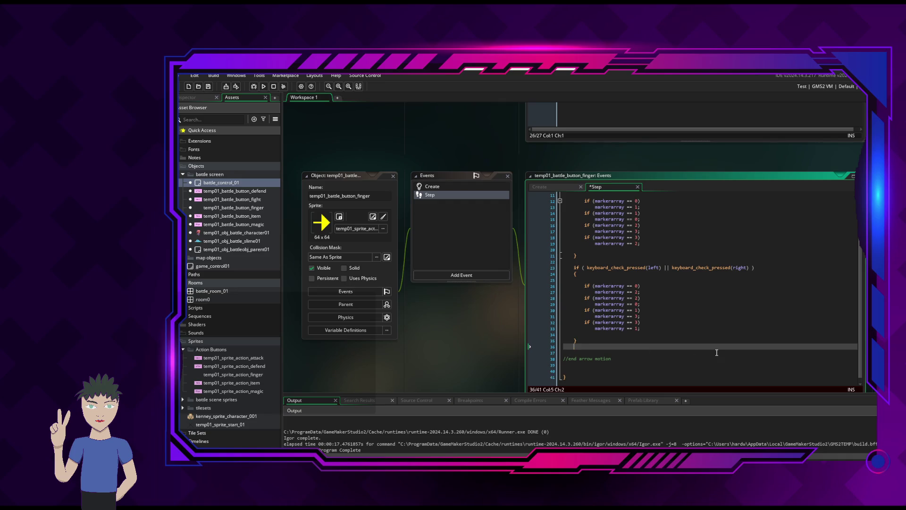
key(Return)
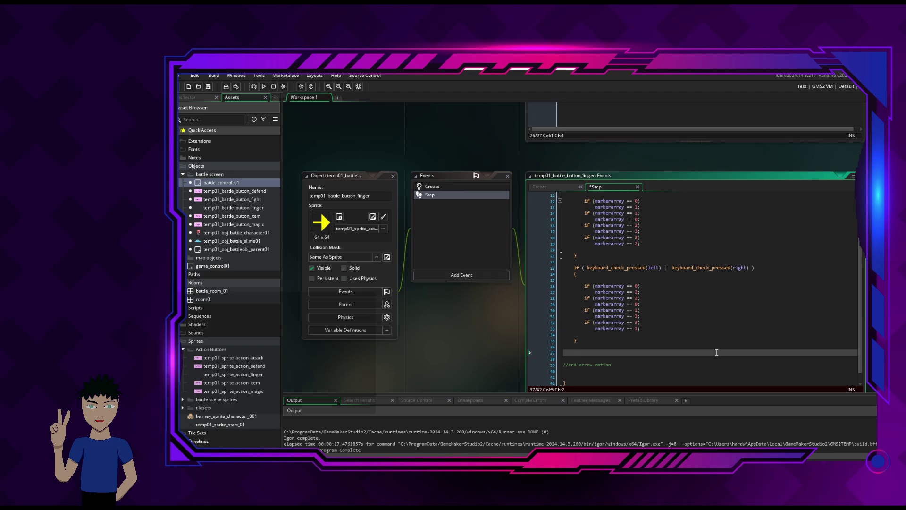
text(//)
text(sub-)
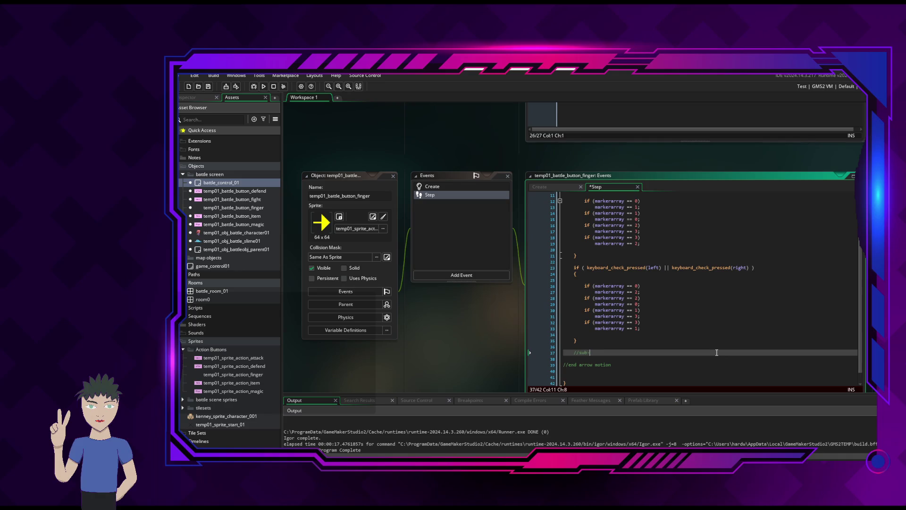
text(routine to move )
text(instance)
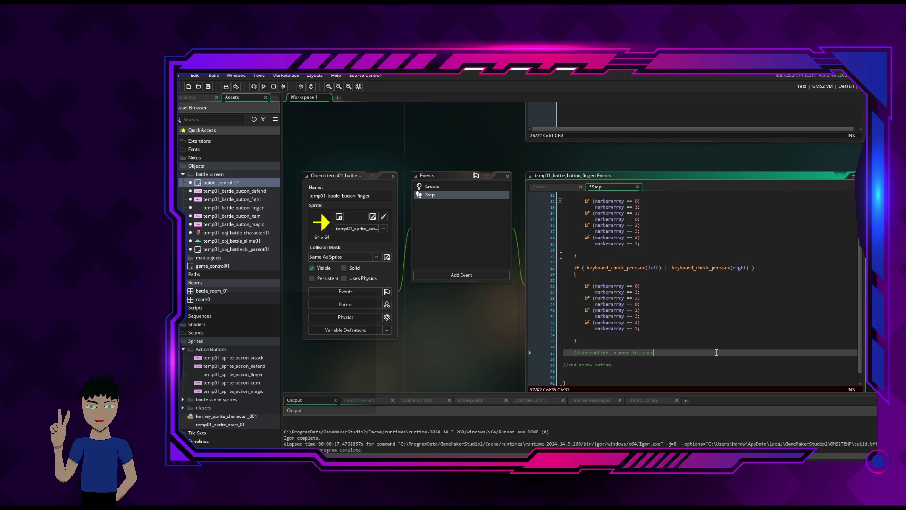
key(Return)
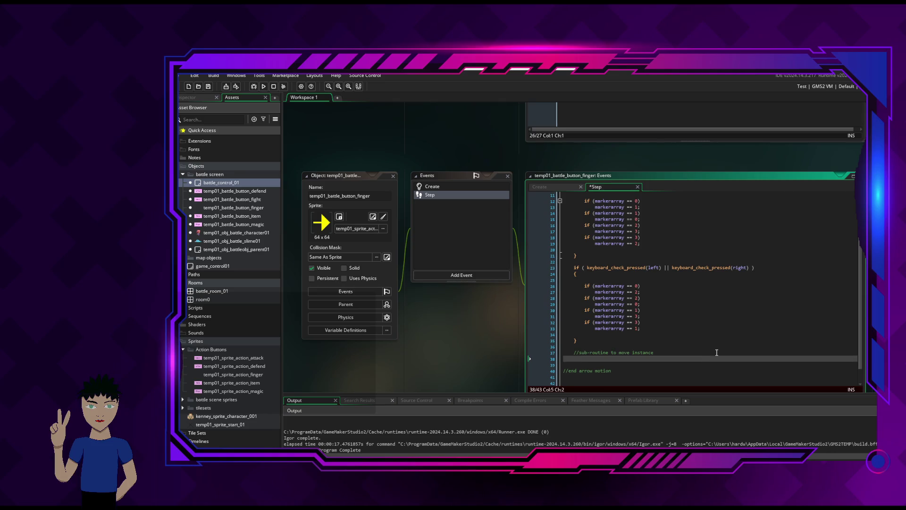
Make the second block check up || down and open braces under the sub-routine comment.
double_click(653, 269)
text(up)
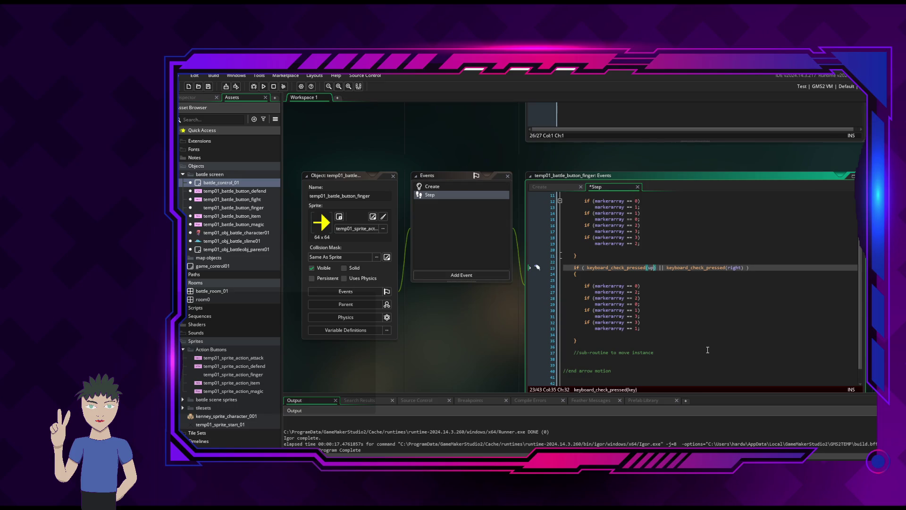
click(734, 267)
double_click(734, 267)
text(down)
click(673, 352)
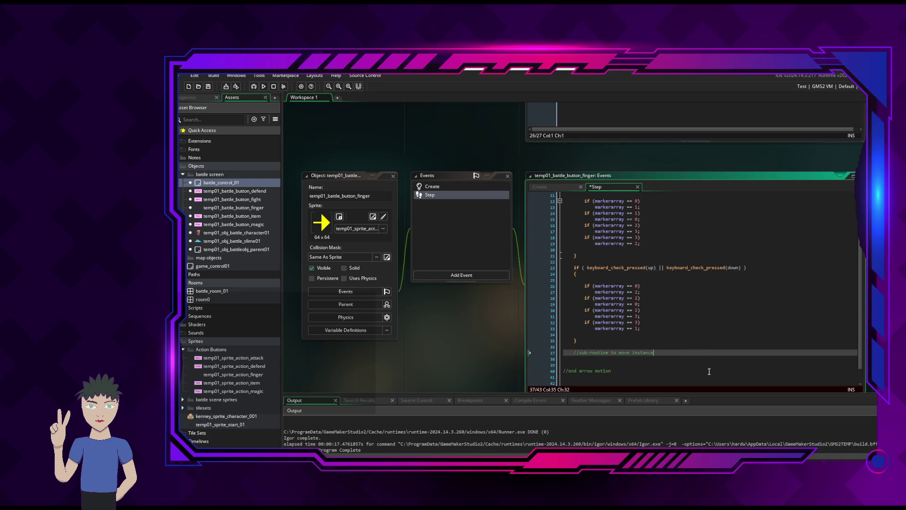
click(660, 359)
text({)
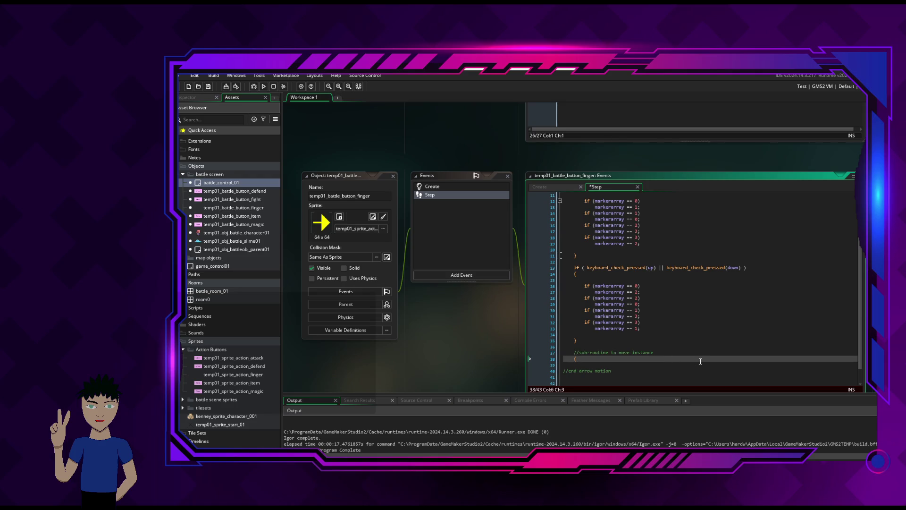
key(Return)
key(Return)
key(Return)
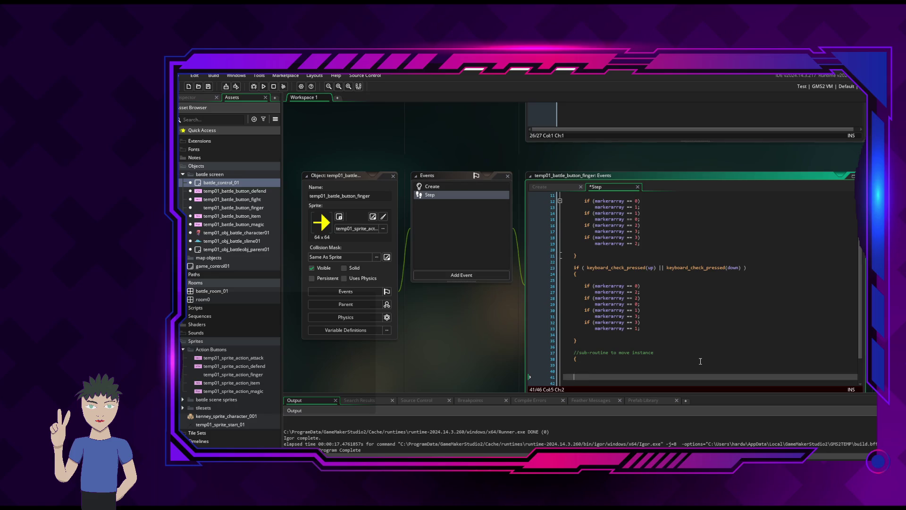
text(})
Begin typing if (markerarray on the first line inside the sub-routine braces.
key(Up)
key(Up)
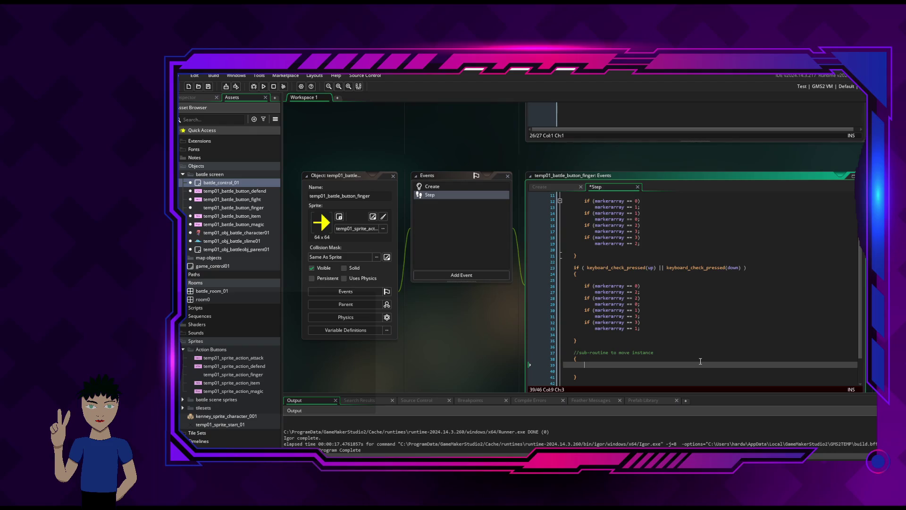
text(if)
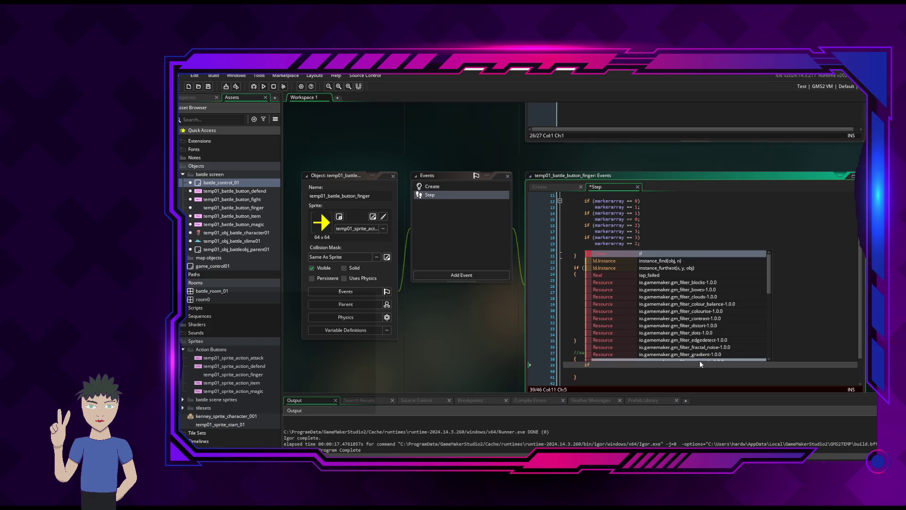
text(()
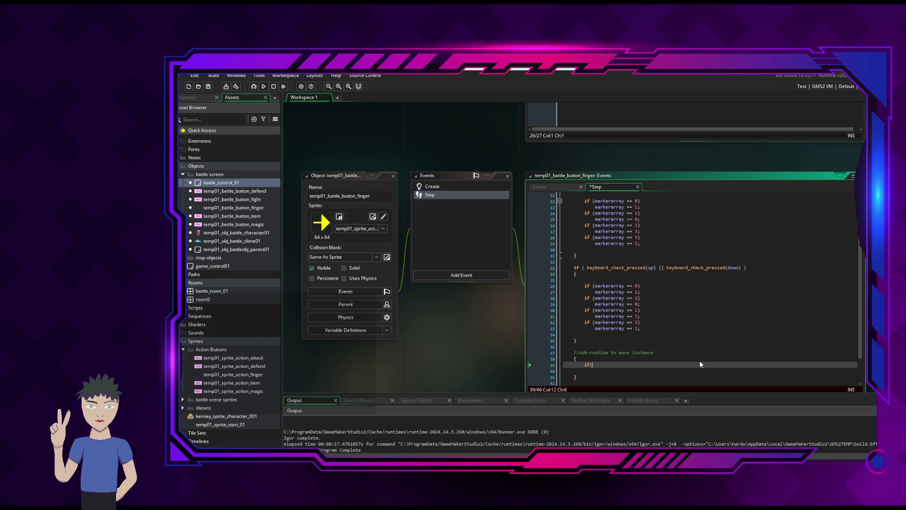
key(BackSpace)
text((ma)
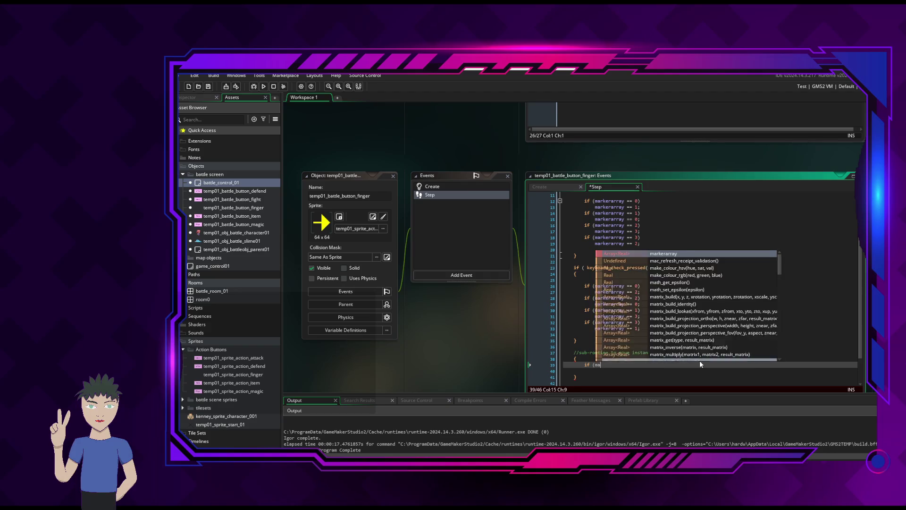
text(rkerarra)
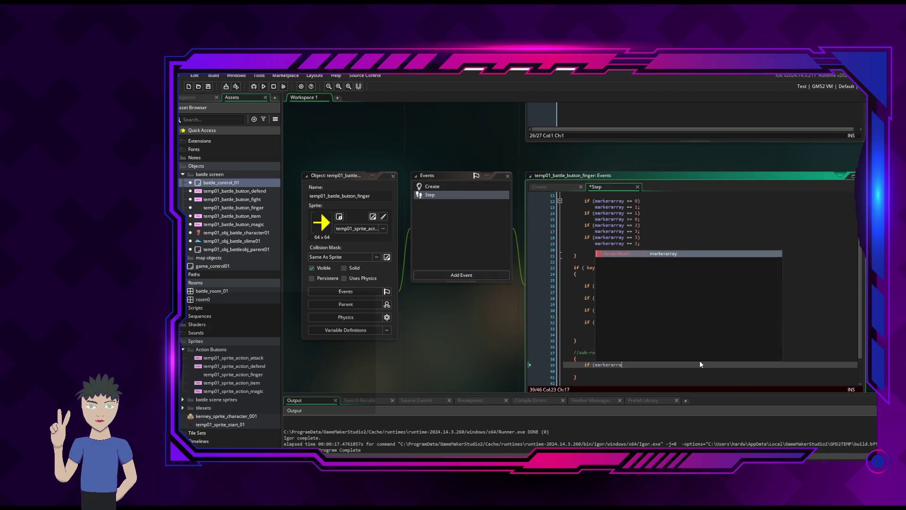
text(y)
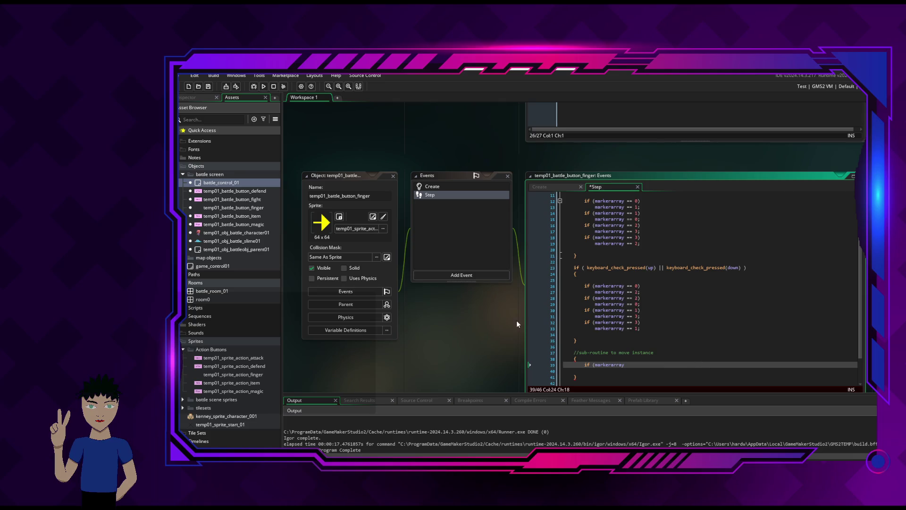
Review battle_control_01's battle init code and the finger's instance_create call.
scroll(659, 148, up, 2)
click(639, 167)
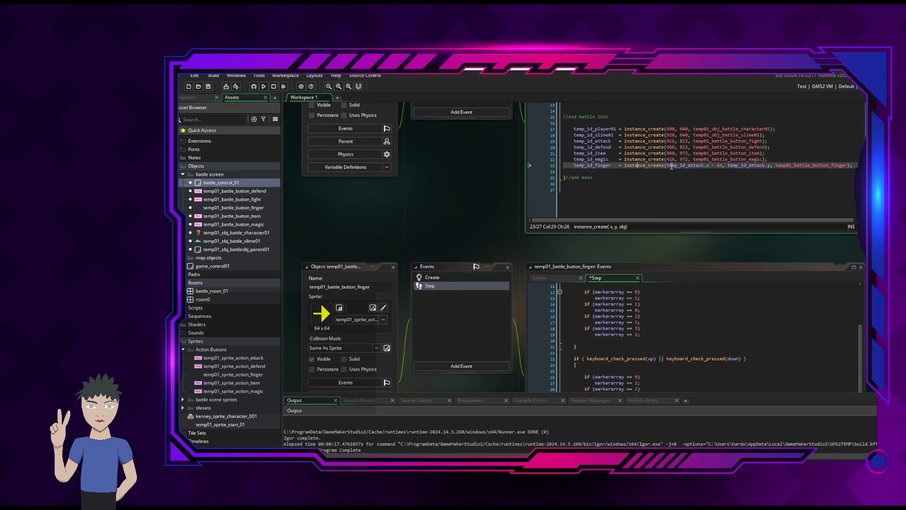
click(647, 152)
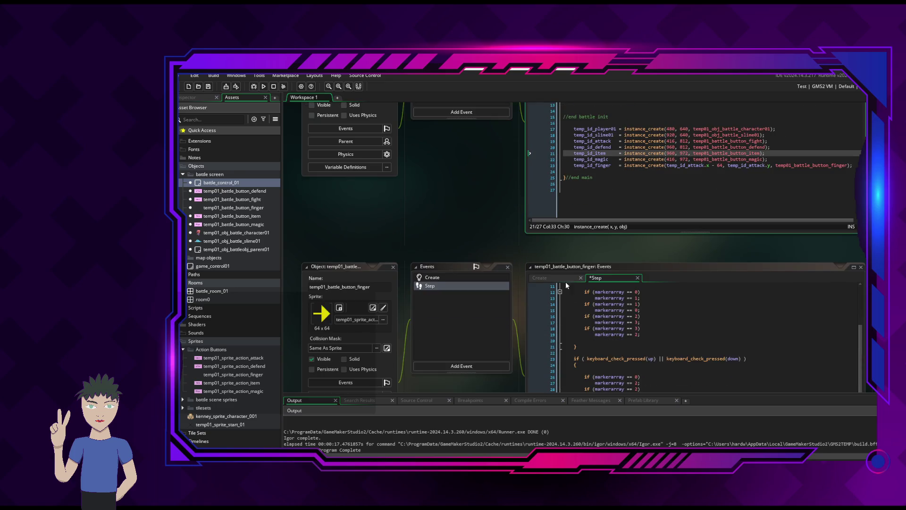
Change the finger's Create event line to markerlocation = 0;.
click(565, 279)
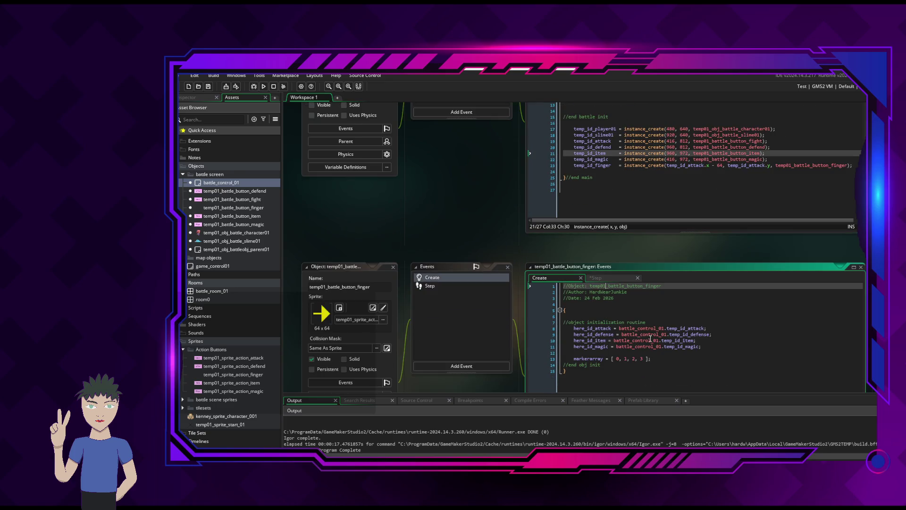
click(616, 358)
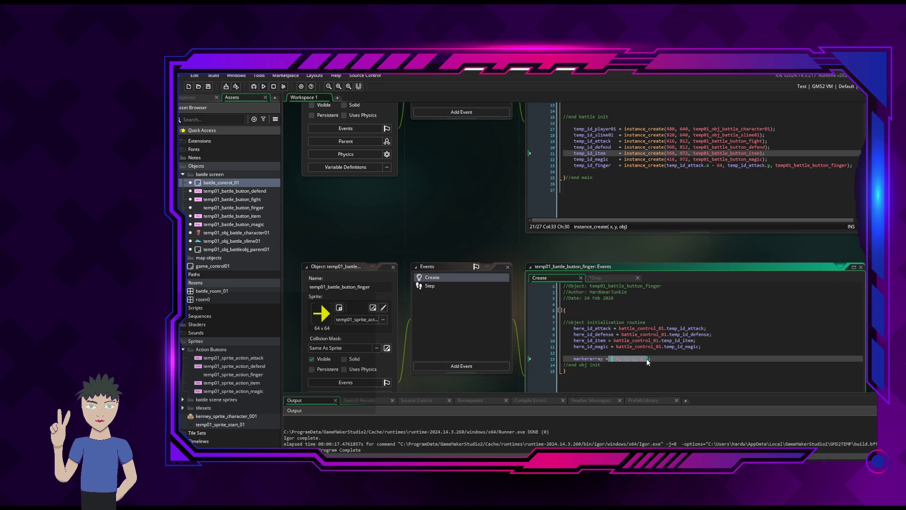
key(BackSpace)
text(0)
scroll(679, 381, down, 2)
click(606, 313)
key(BackSpace)
key(BackSpace)
key(BackSpace)
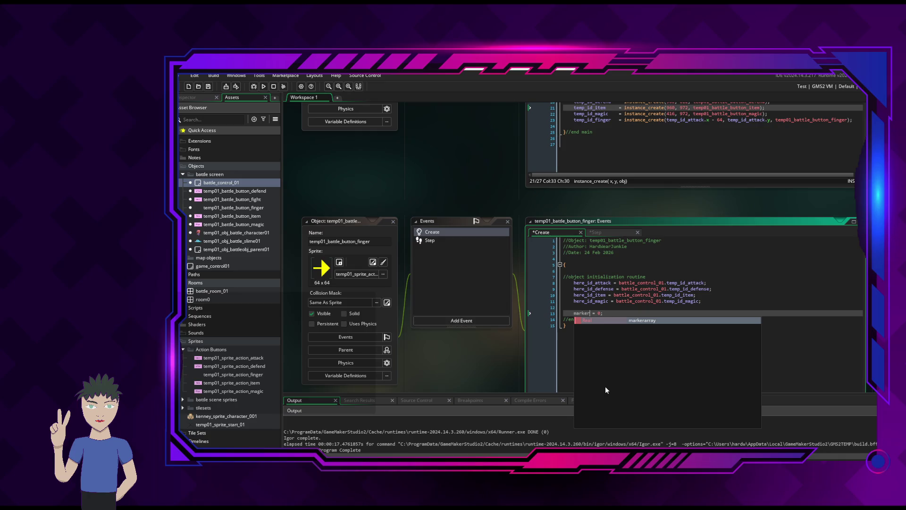
text(location)
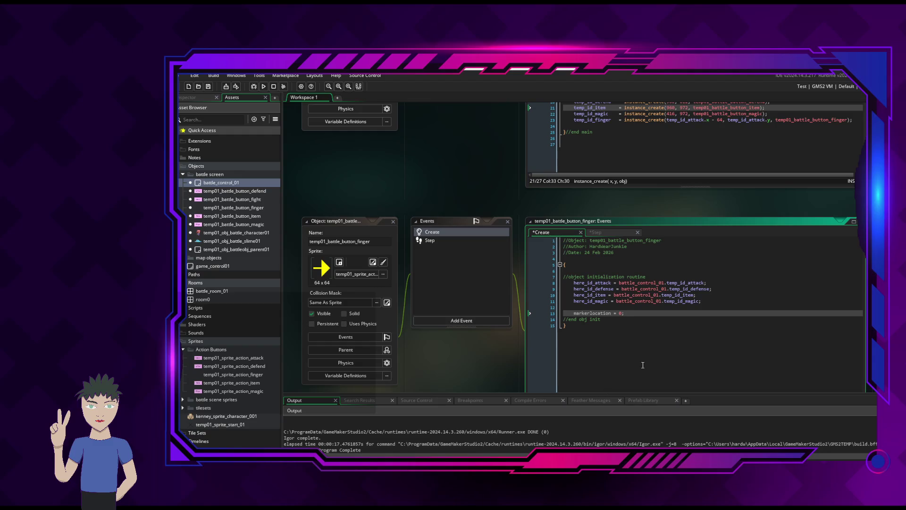
click(641, 366)
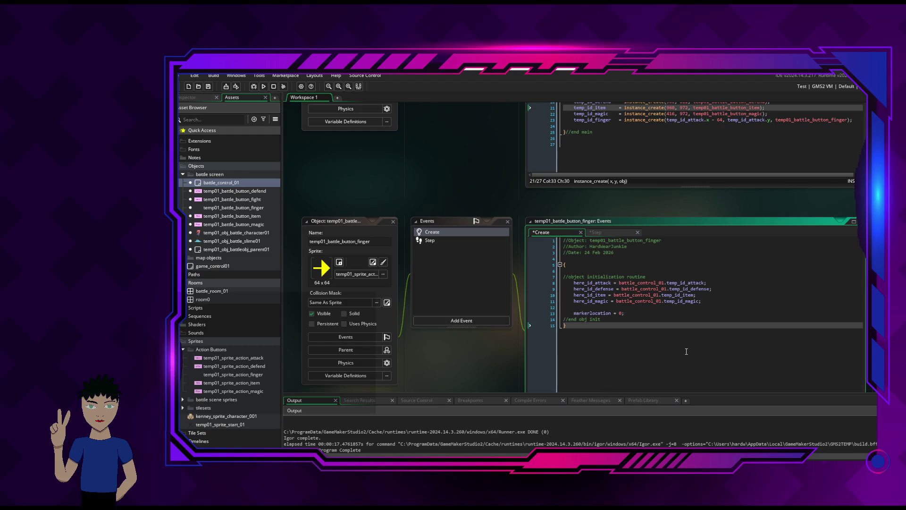
click(596, 234)
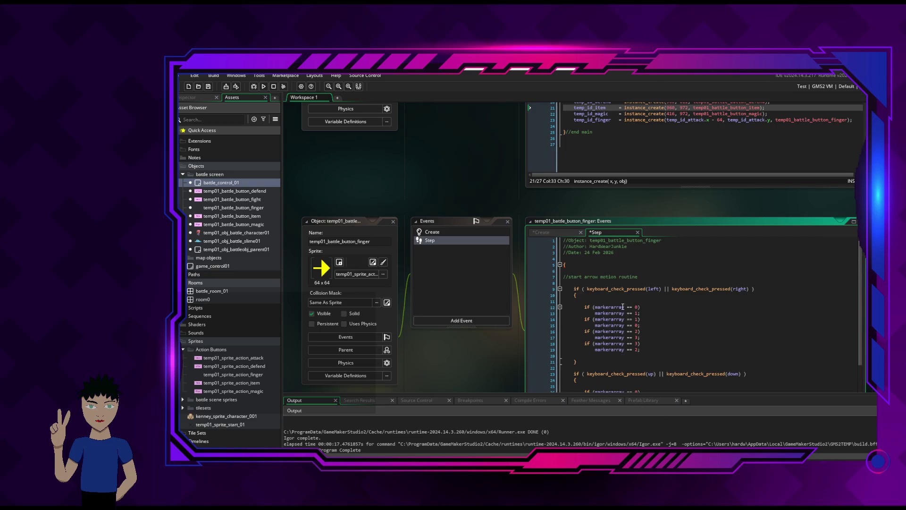
Find 'markerarray' in the Step code and replace every occurrence with 'markerlocation'.
click(665, 306)
key(ctrl+f)
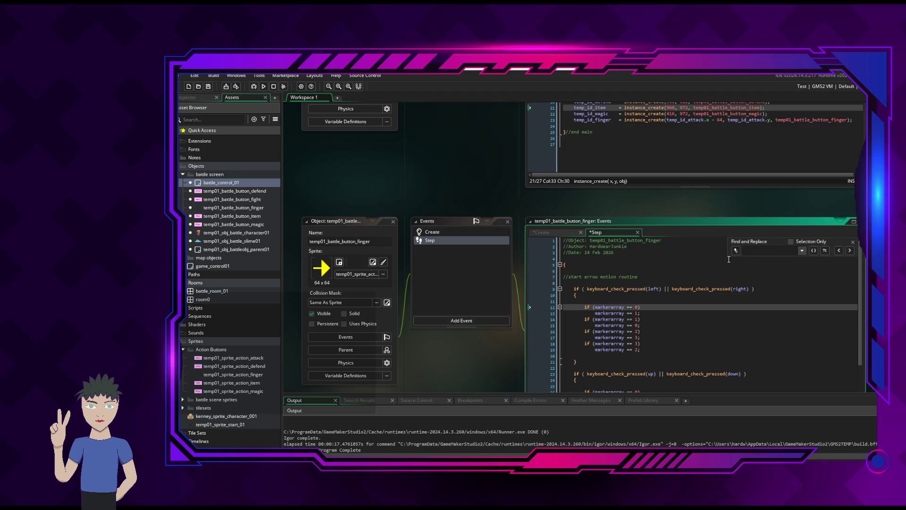
click(760, 251)
text(markerarray)
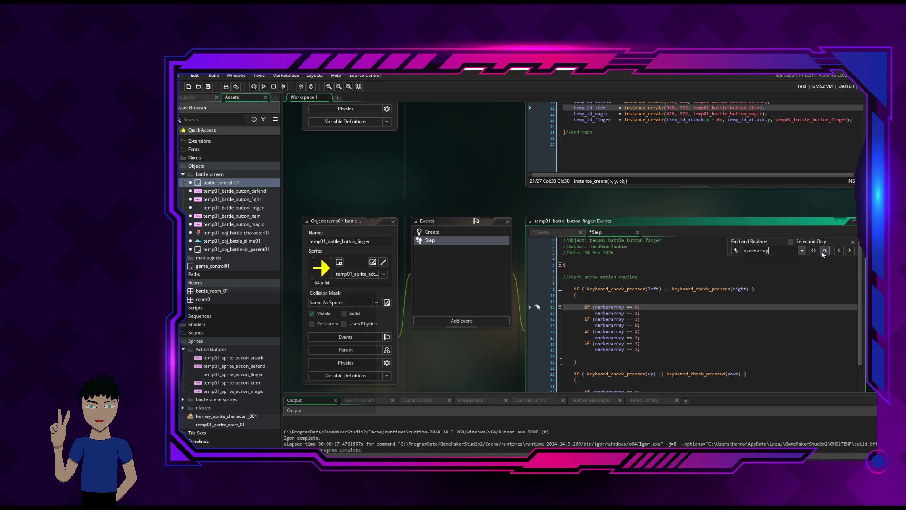
click(759, 242)
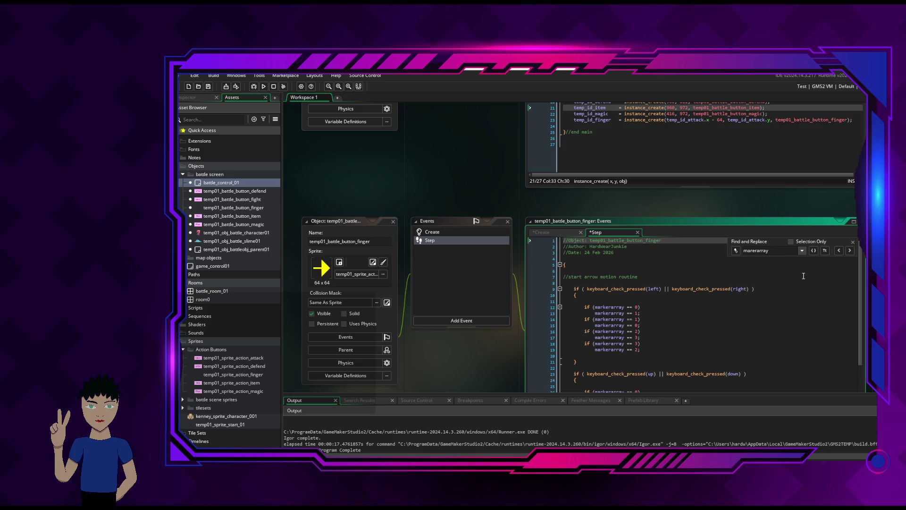
text(k)
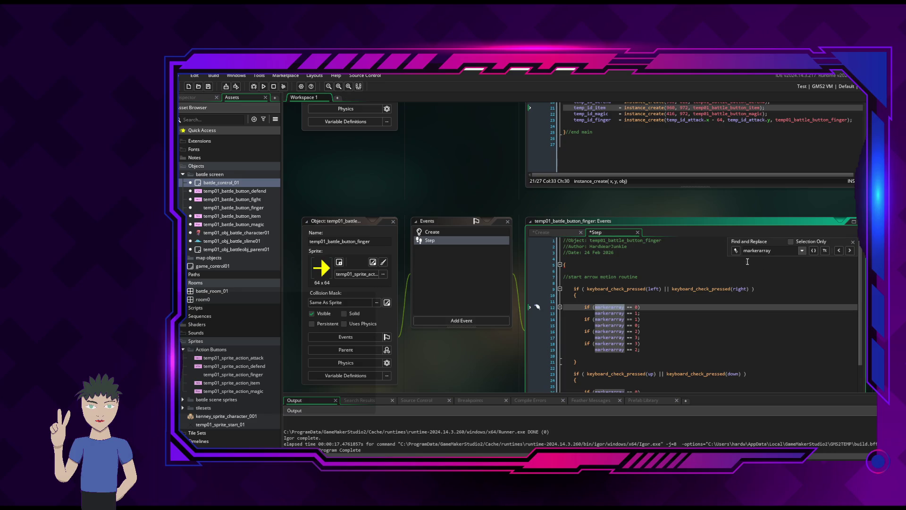
click(735, 252)
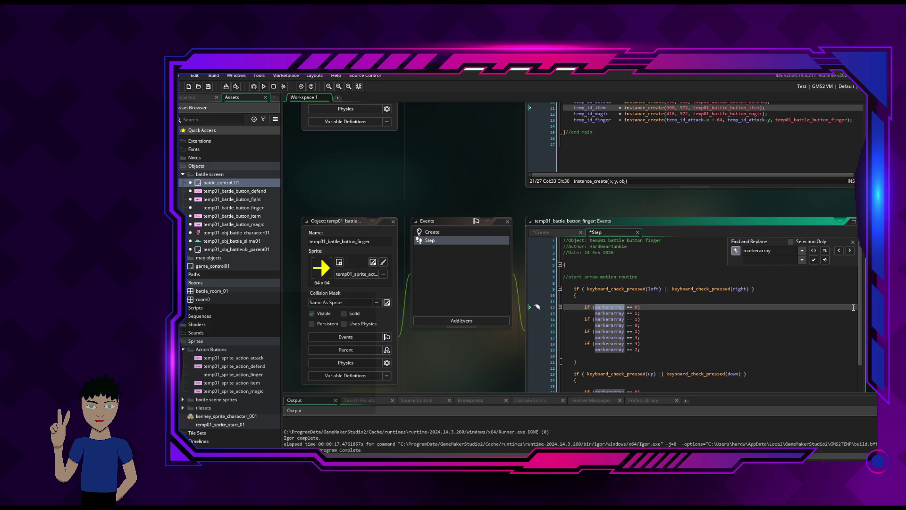
text(mar)
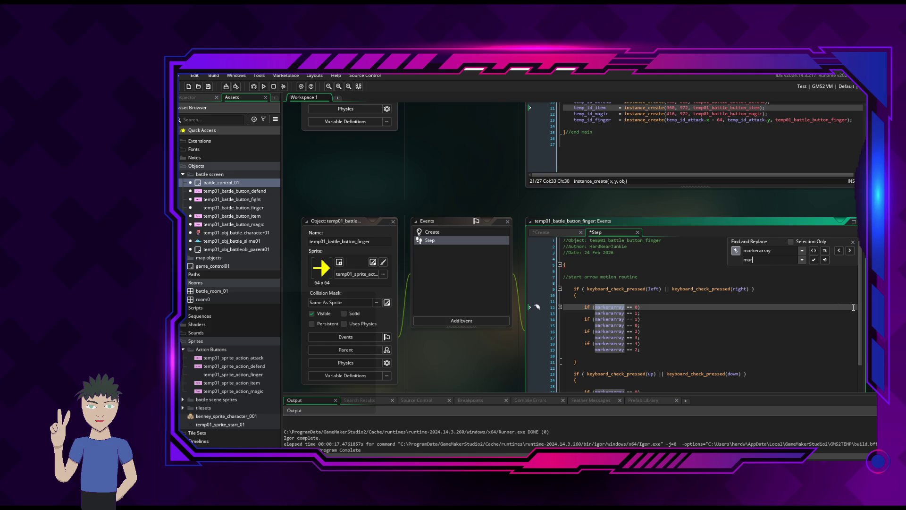
text(kerlocation)
click(815, 260)
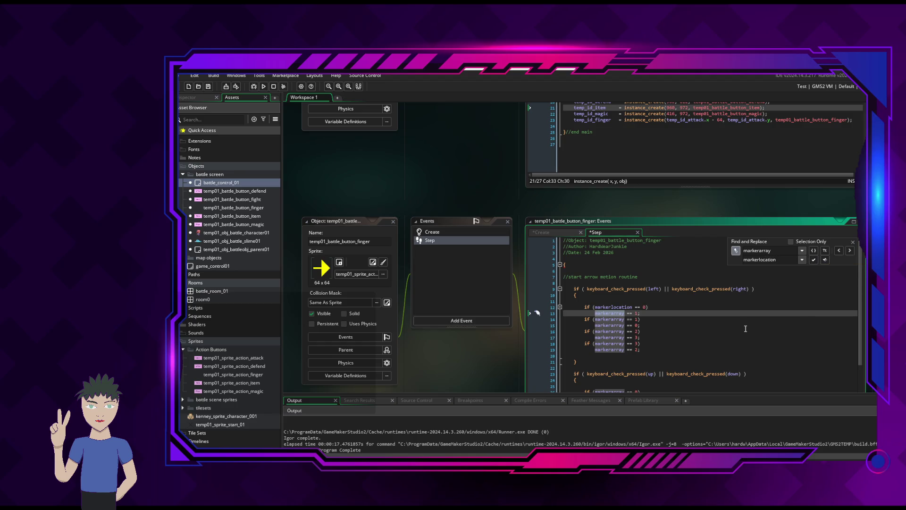
click(825, 260)
click(642, 329)
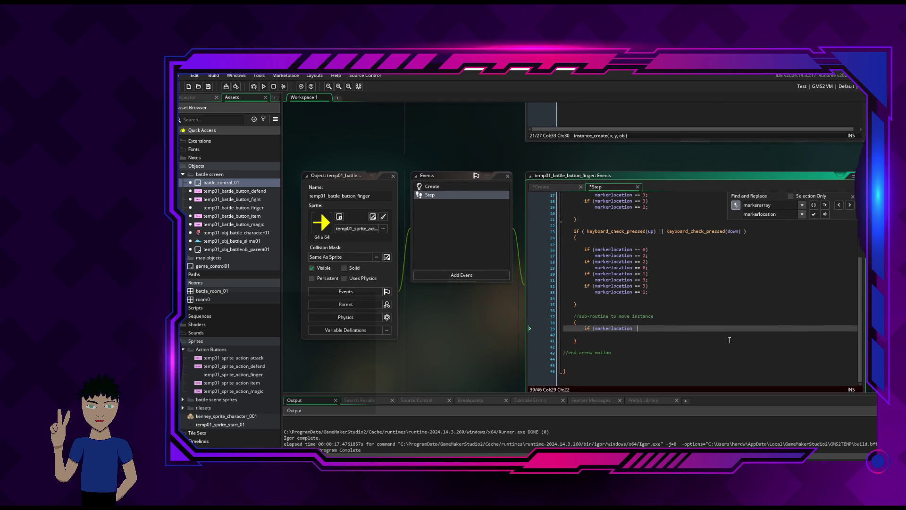
Close the condition as if (markerlocation == 0) and add an empty brace block below it.
key(Escape)
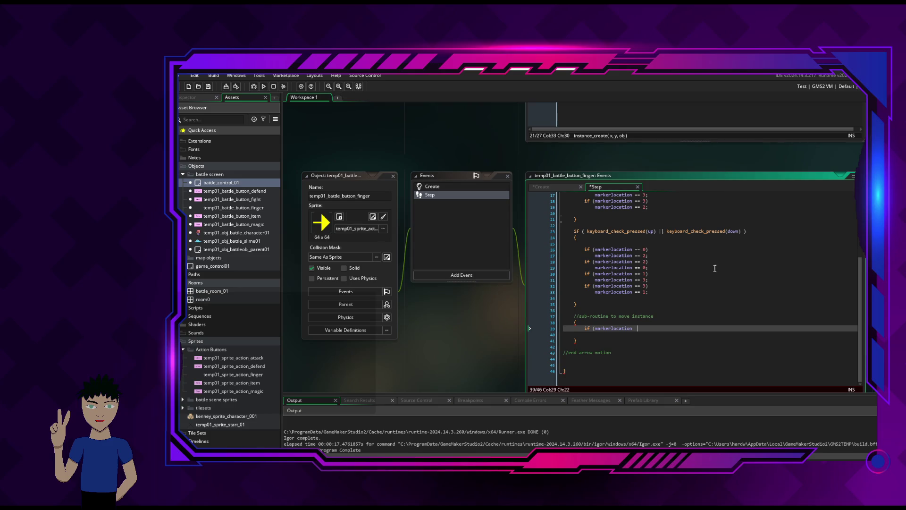
scroll(639, 346, up, 5)
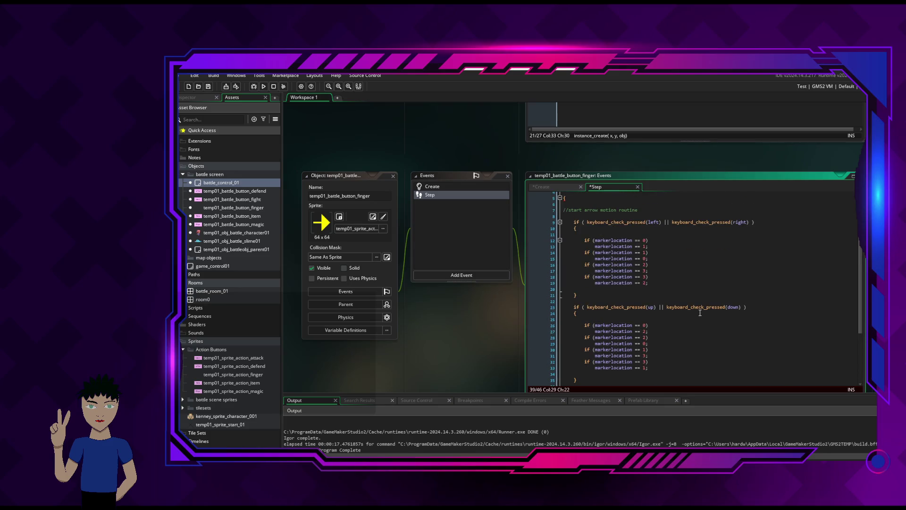
scroll(689, 315, down, 5)
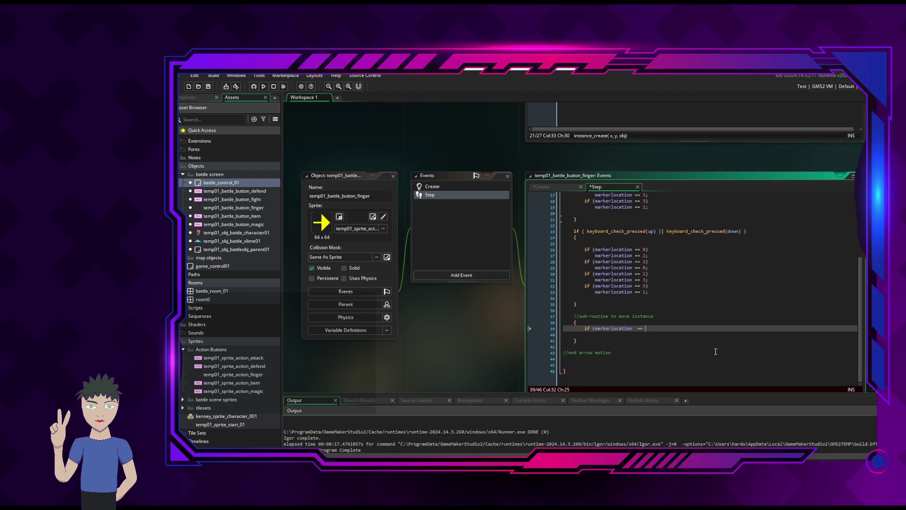
text())
key(Return)
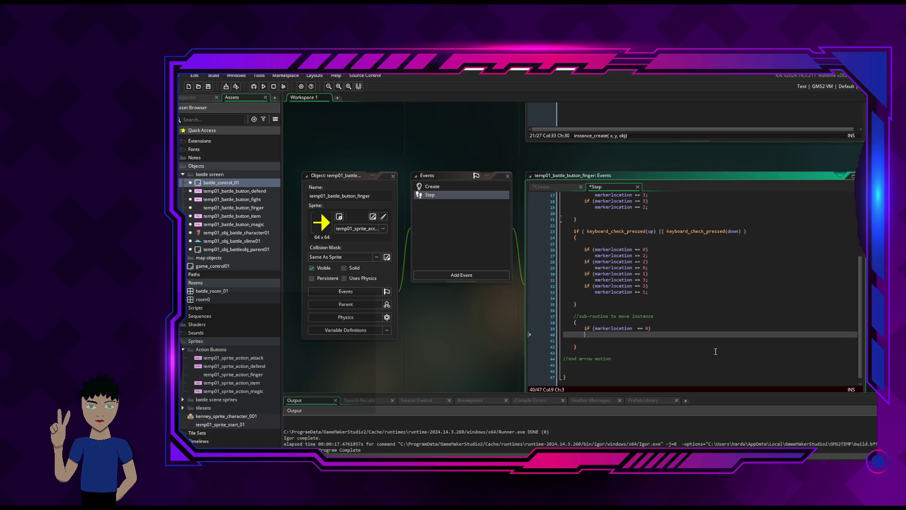
text({)
key(Return)
key(Return)
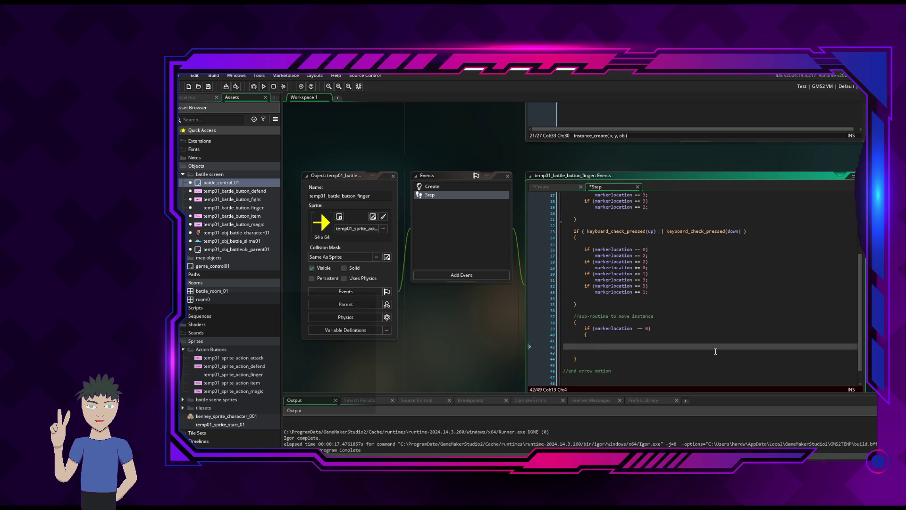
key(Return)
key(BackSpace)
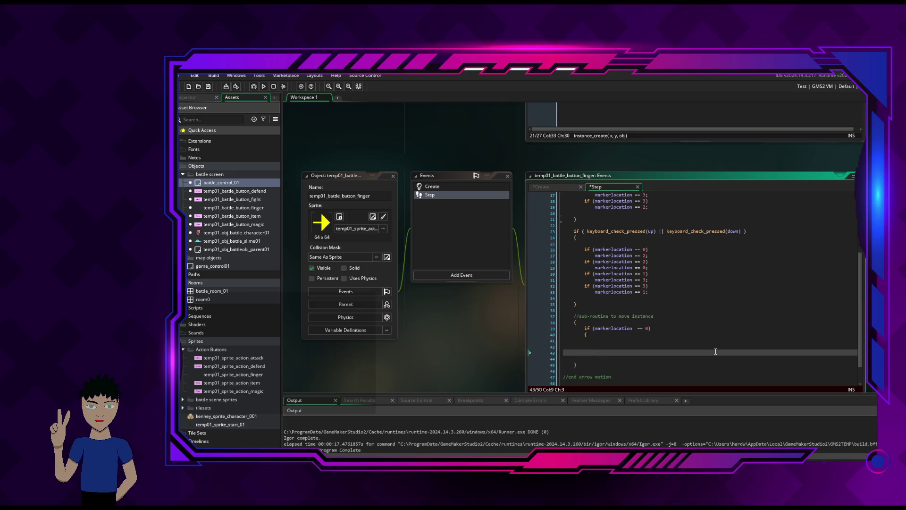
text(})
Begin an indented self.x = assignment inside the new block.
key(Up)
key(Up)
key(Tab)
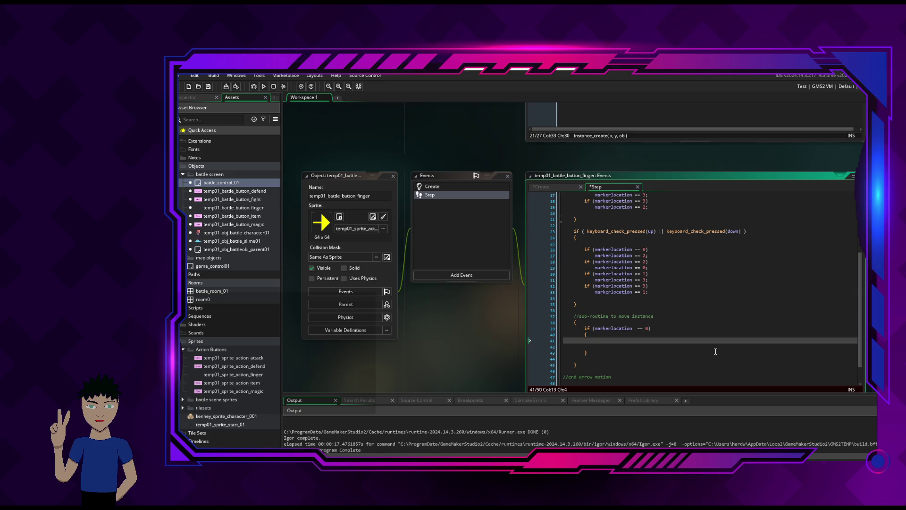
text(sle)
text(lf.x)
text( =)
click(557, 187)
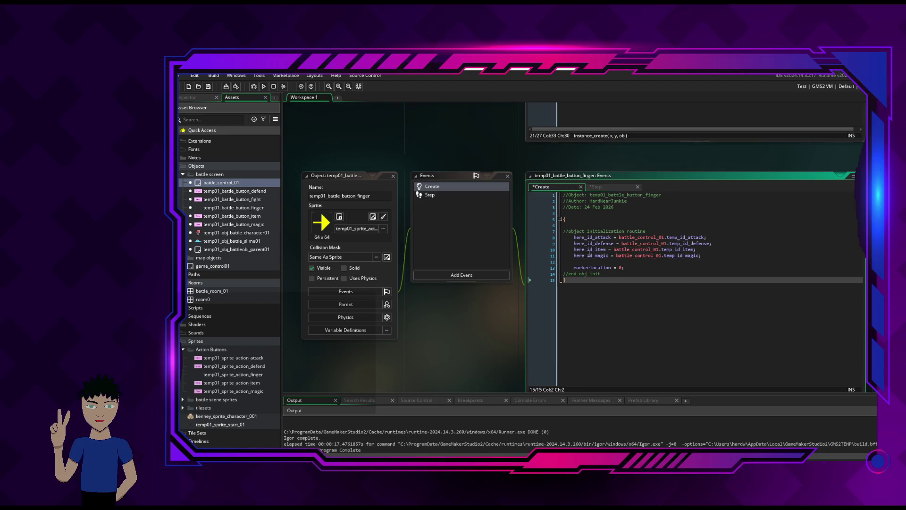
After checking the Create event's variable names, complete the line as self.x = here_id_attack.x -64.
click(622, 187)
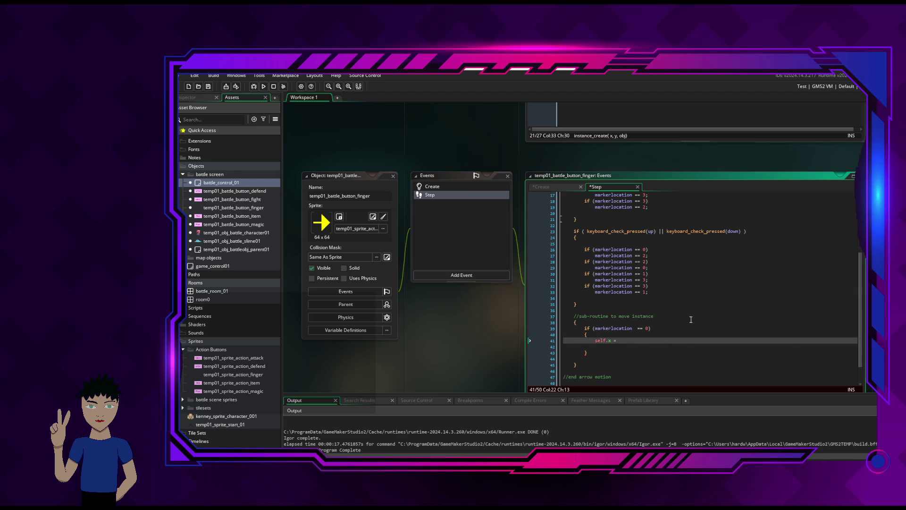
click(562, 185)
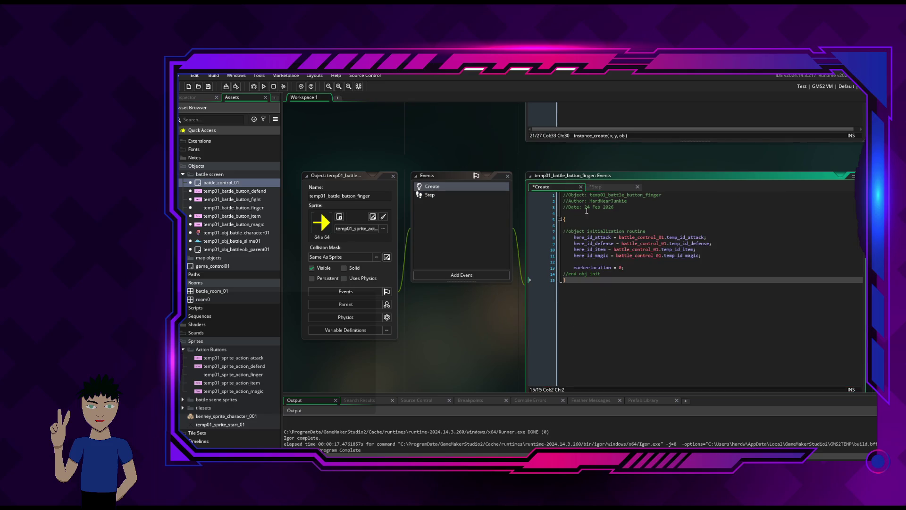
click(610, 187)
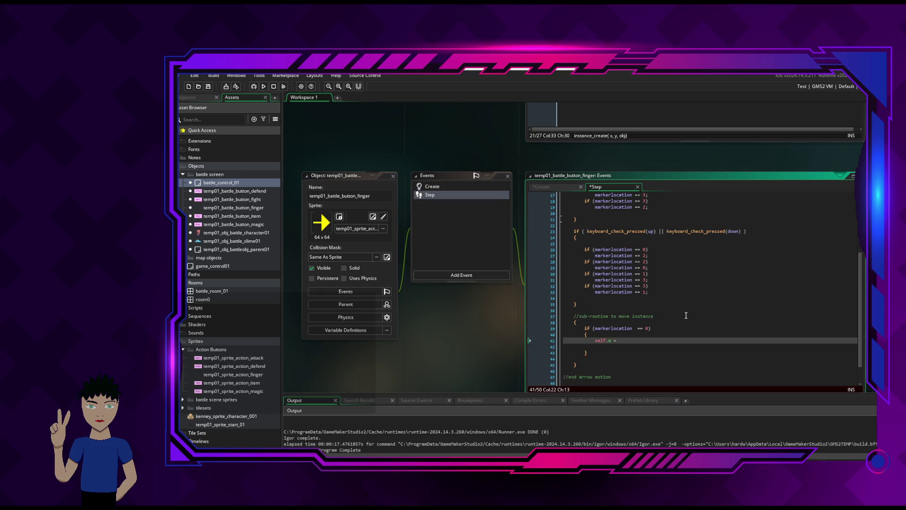
text(here)
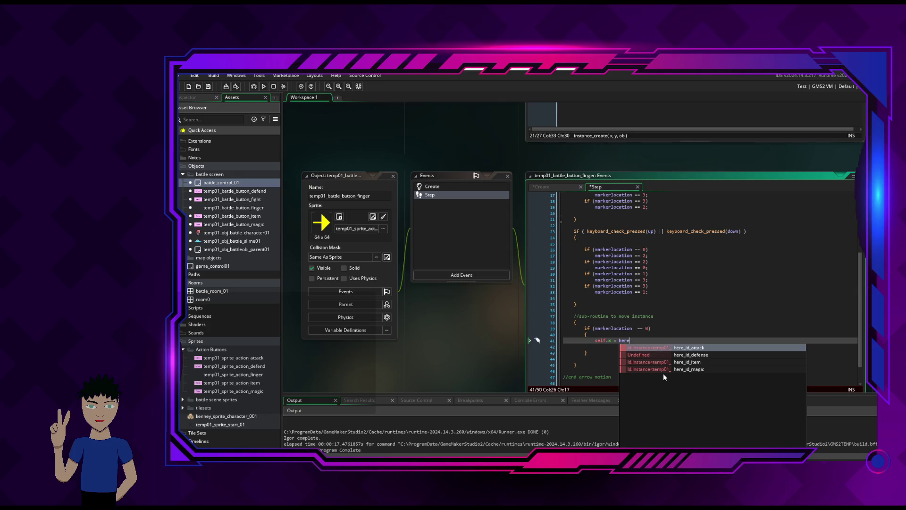
click(685, 348)
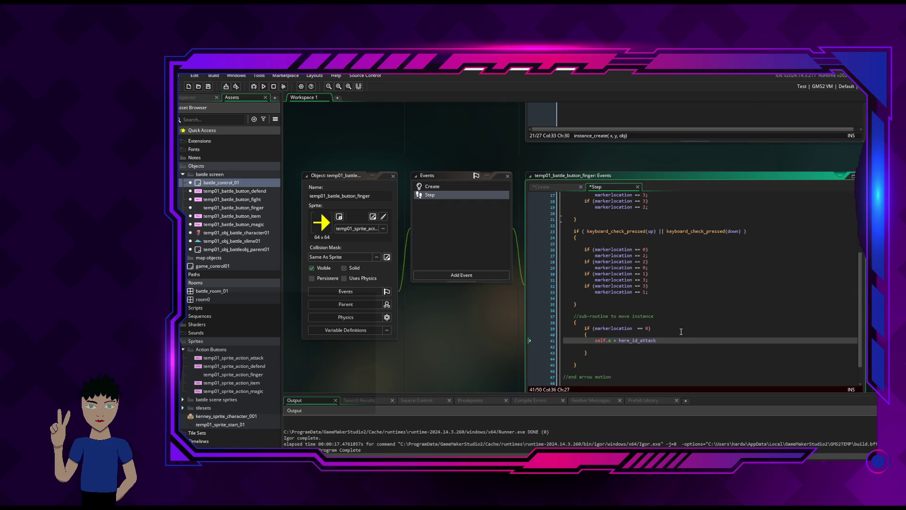
text(.x )
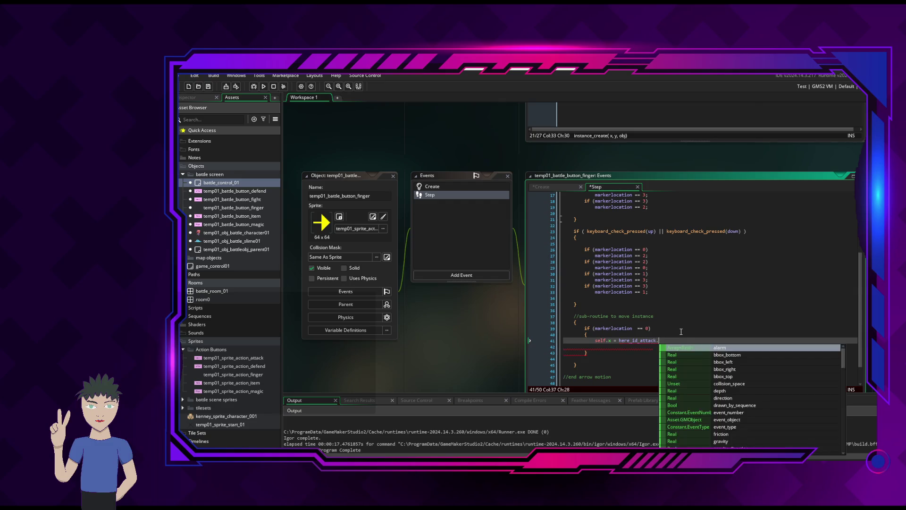
text(-)
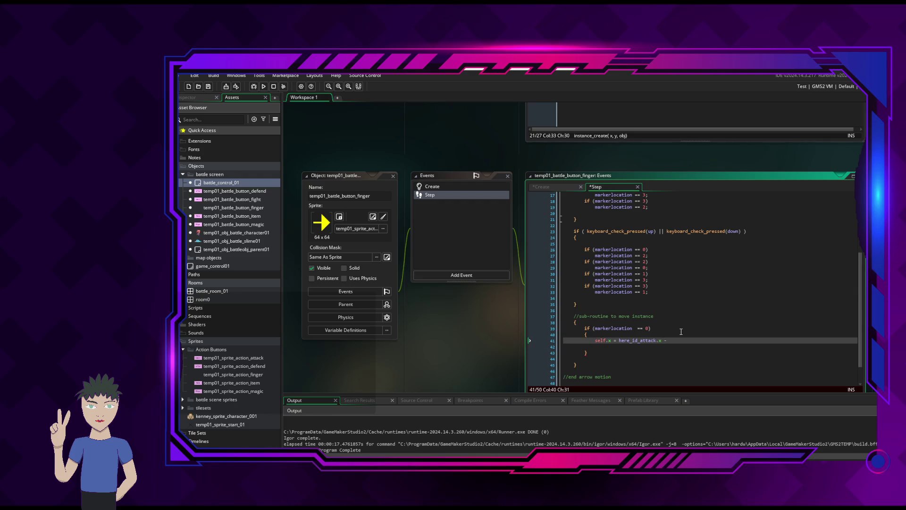
text(64)
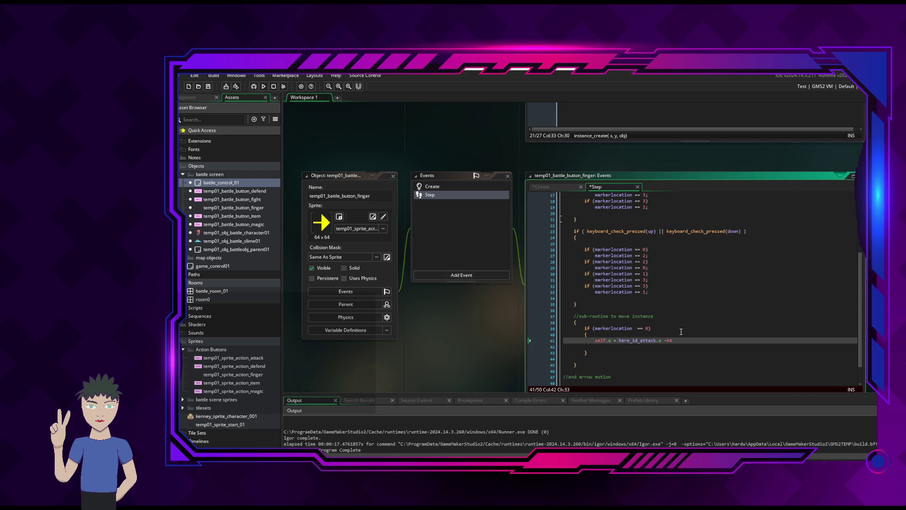